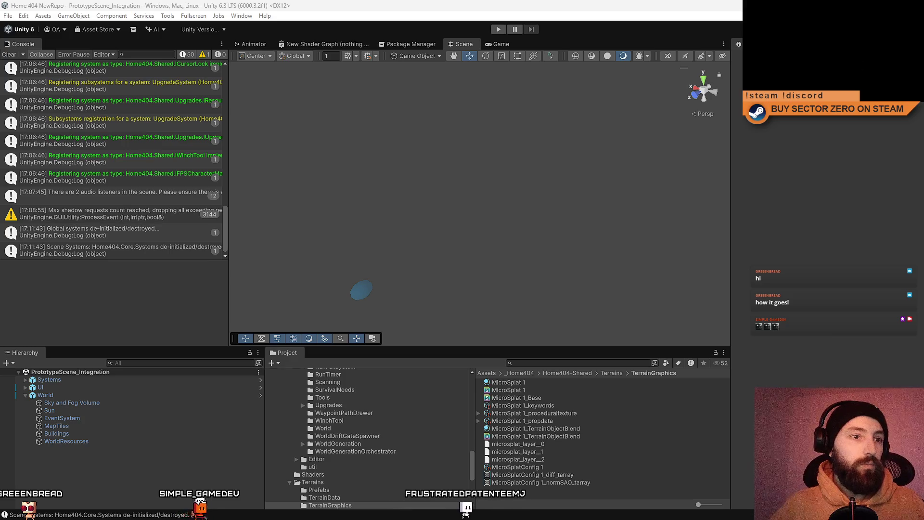
Step: Clear the console log, start PrototypeScene_Integration in Play mode, and begin driving the rover forward
click(9, 54)
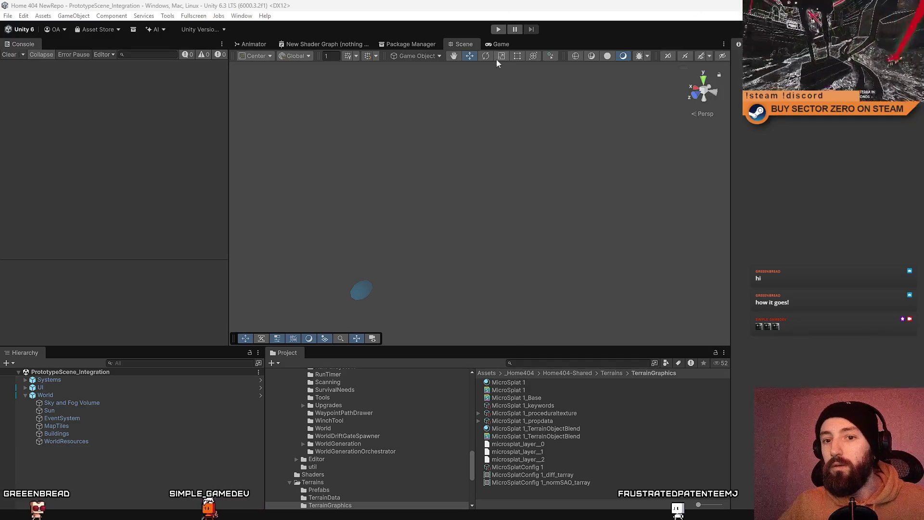
click(498, 28)
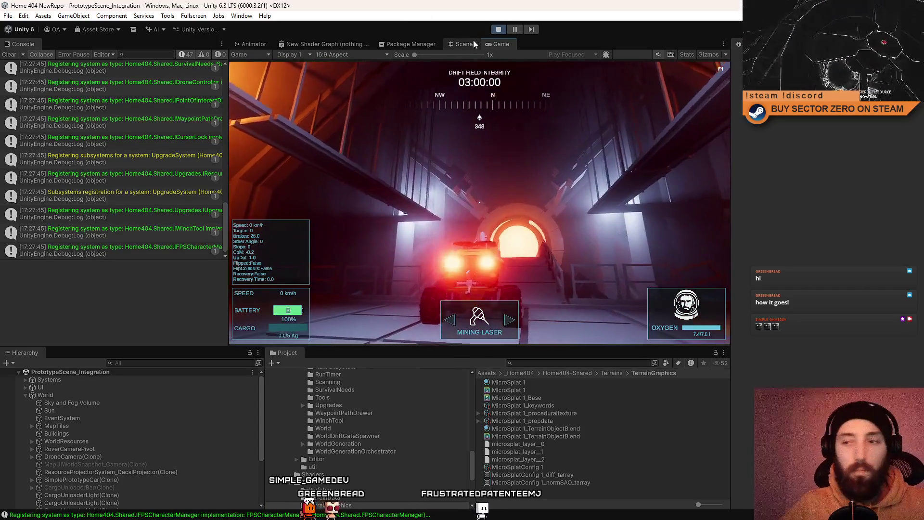
click(505, 106)
key(w)
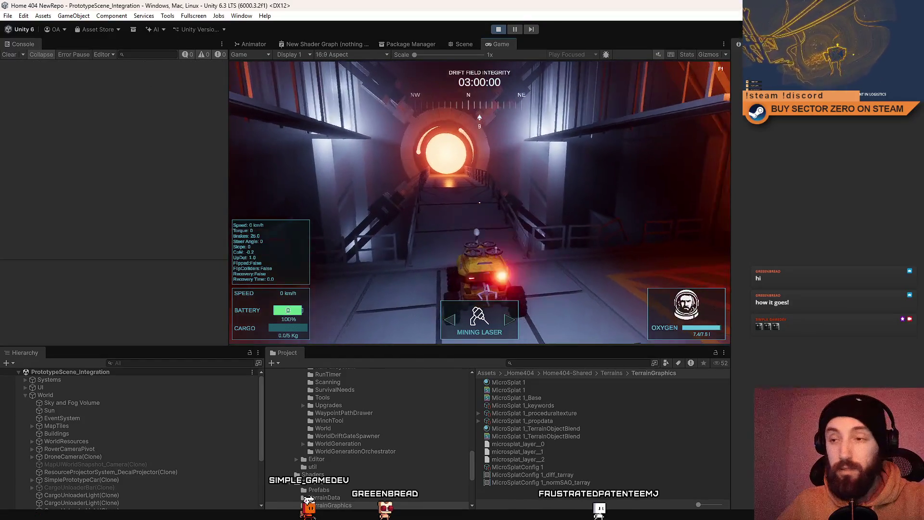
Step: Make the game view fullscreen and drive the rover forward through the glowing portal
key(F11)
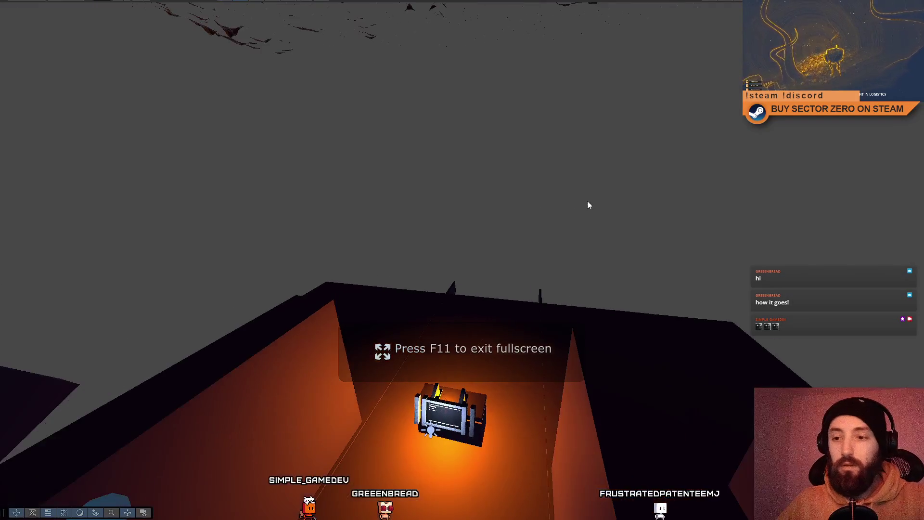
key(F11)
click(478, 202)
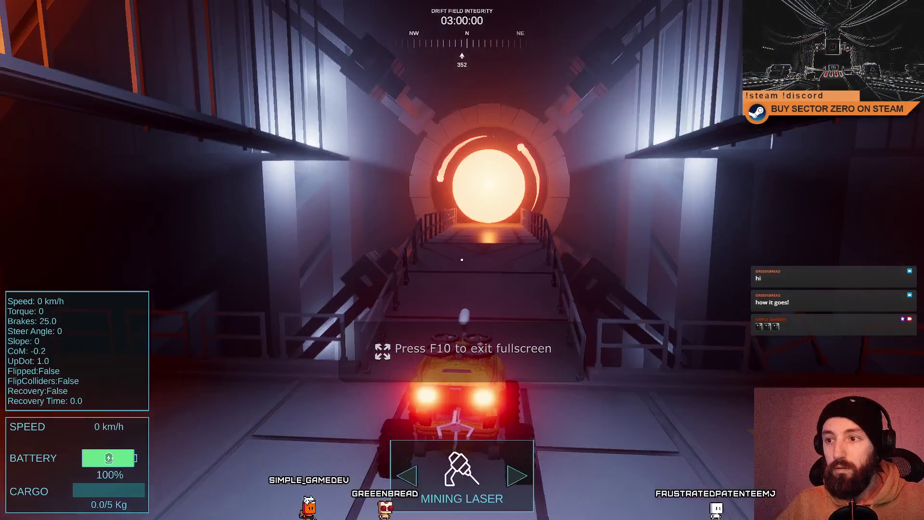
key(w)
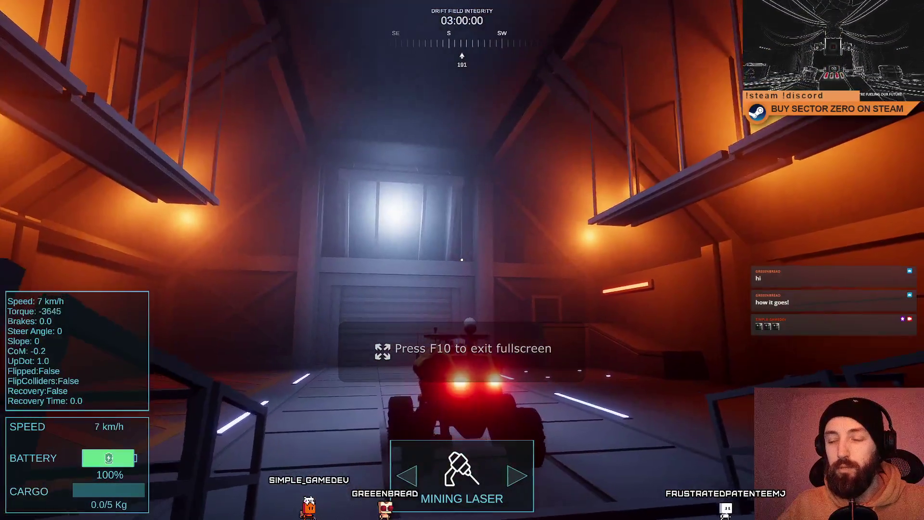
key(w)
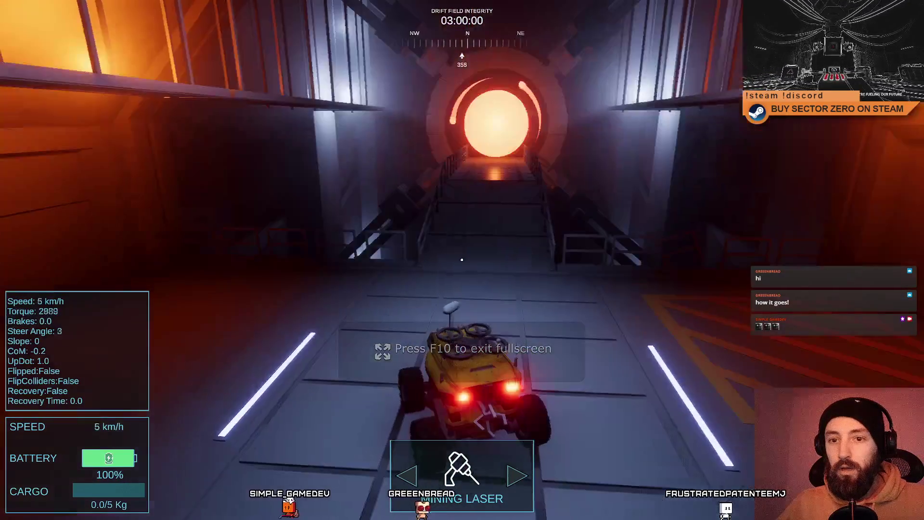
key(w)
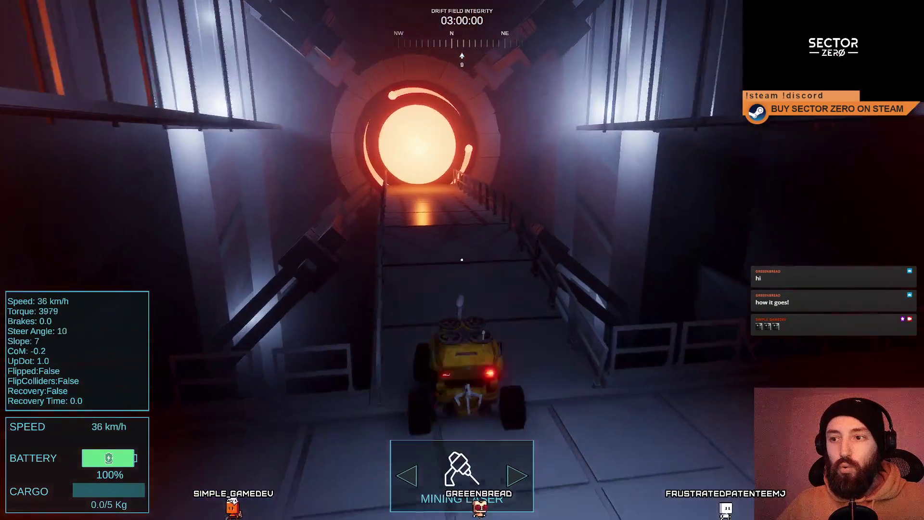
key(w)
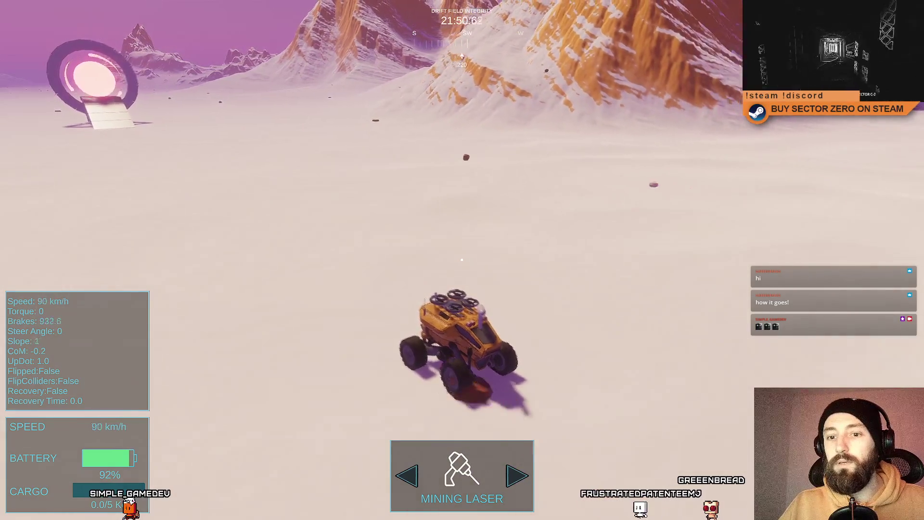
Step: Steer the rover left and right across the snowy terrain, brake, then exit fullscreen
key(w)
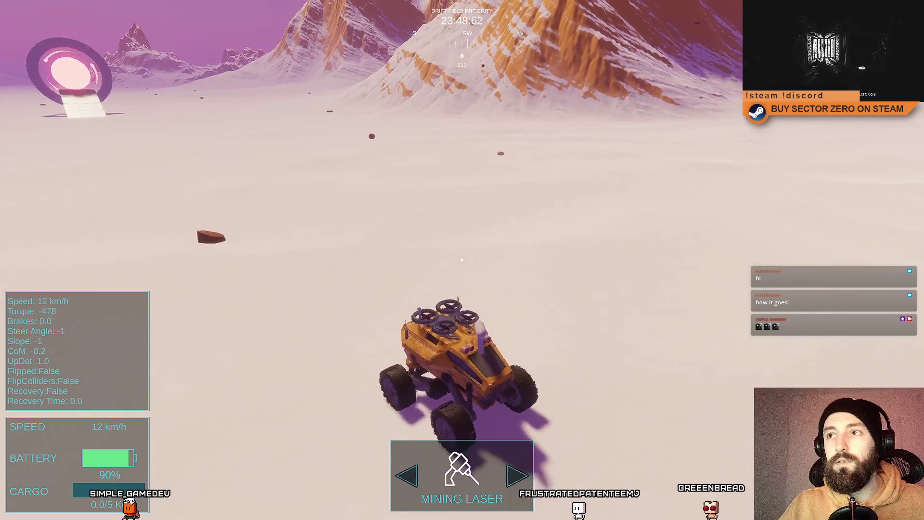
key(w)
key(a)
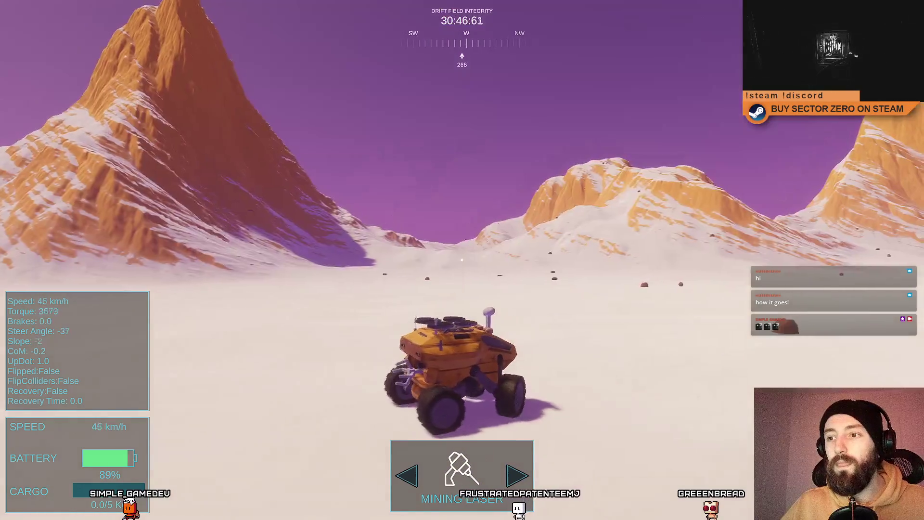
key(d)
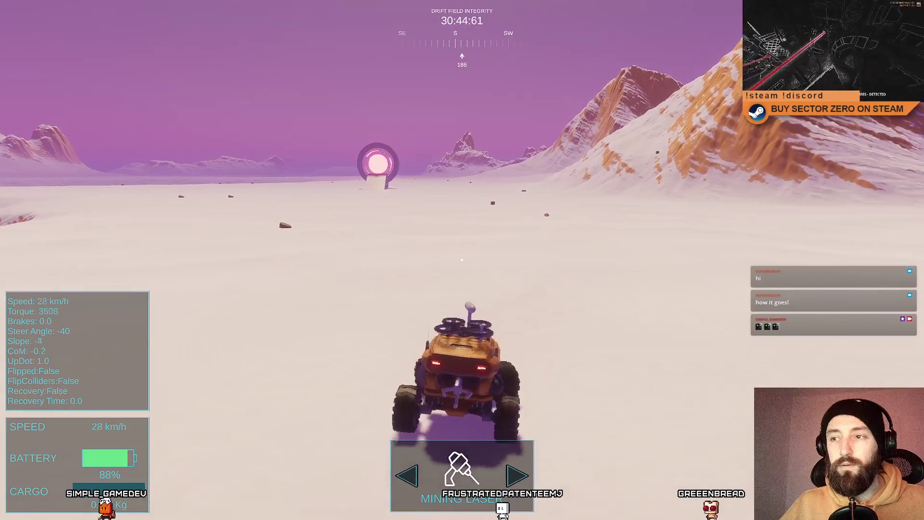
key(w)
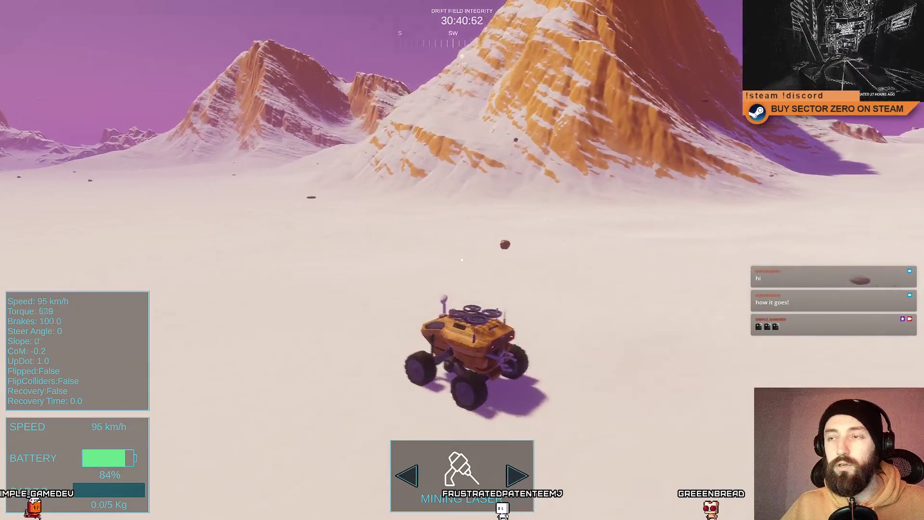
key(s)
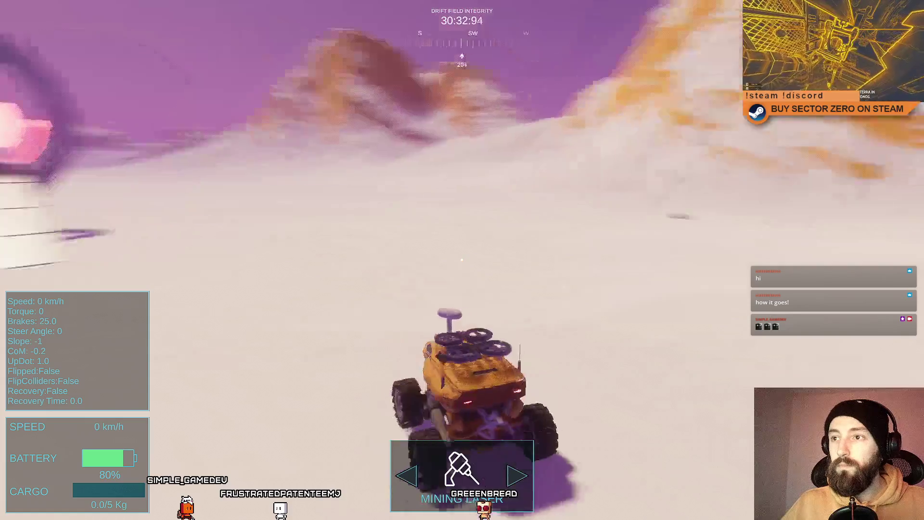
key(F11)
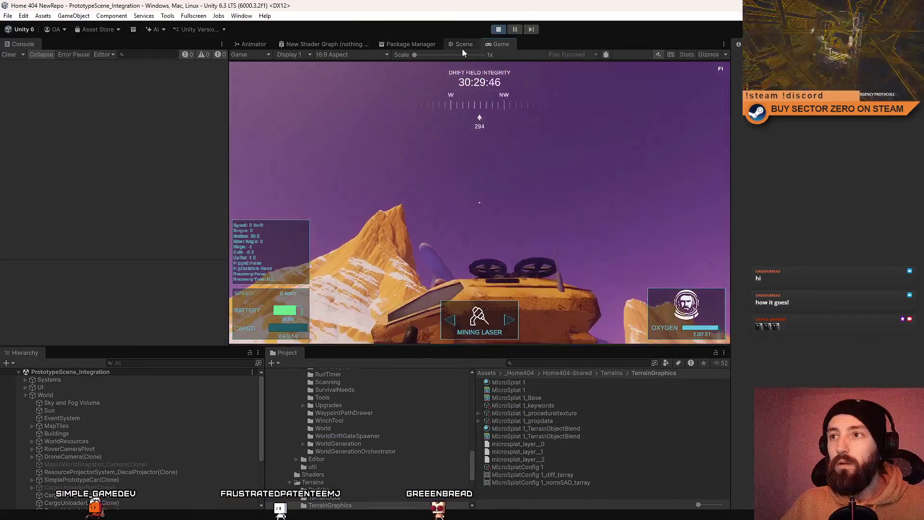
Step: Switch to the Scene view and orbit and zoom out for an oblique overview of the snowy terrain
click(462, 46)
mouse_move(507, 121)
mouse_down()
mouse_move(522, 200)
mouse_move(479, 264)
mouse_move(505, 279)
mouse_up()
scroll(505, 279, down, 10)
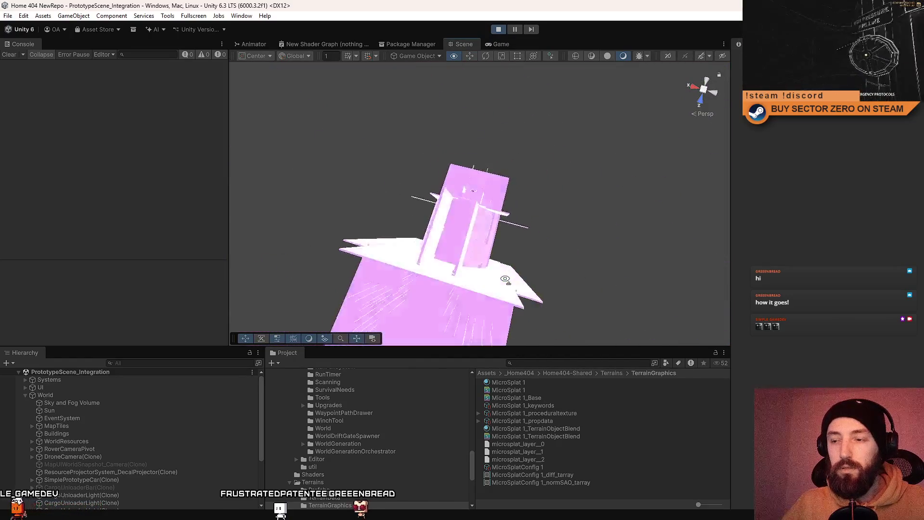
scroll(505, 279, down, 10)
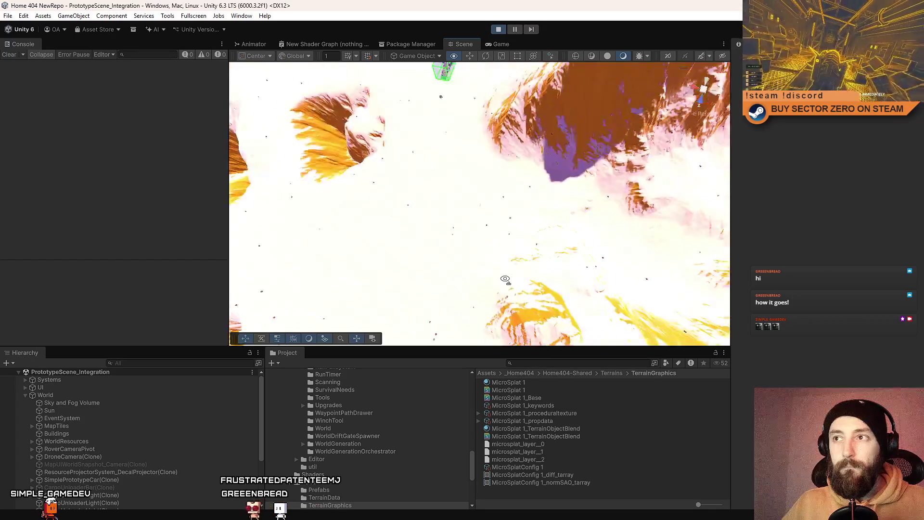
scroll(504, 279, down, 5)
mouse_move(505, 279)
mouse_down()
mouse_move(352, 175)
mouse_move(235, 171)
mouse_move(184, 159)
mouse_move(107, 206)
mouse_move(712, 135)
mouse_move(701, 121)
mouse_move(233, 246)
mouse_move(385, 270)
mouse_move(531, 311)
mouse_up()
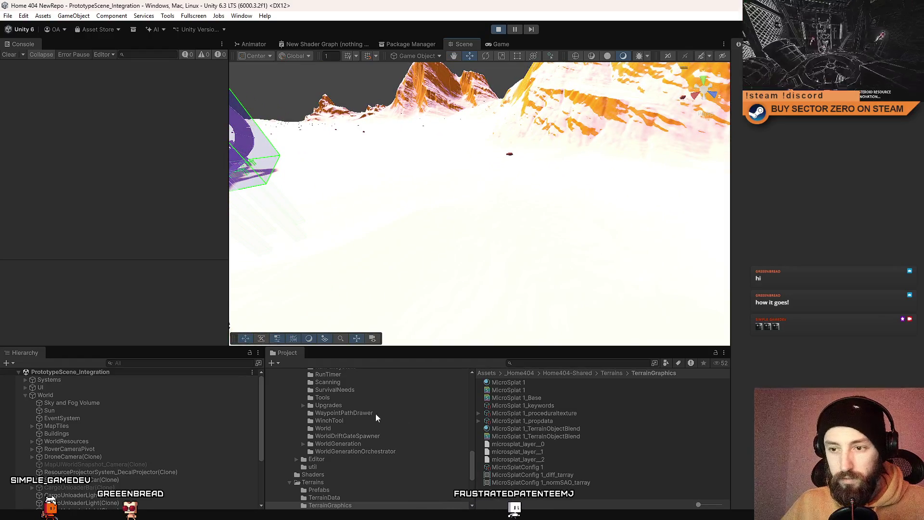
scroll(368, 424, up, 10)
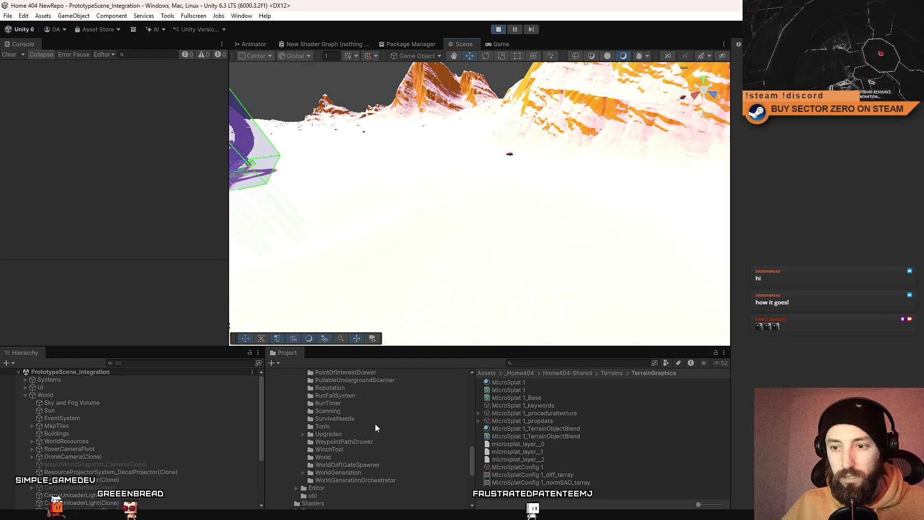
scroll(386, 446, up, 10)
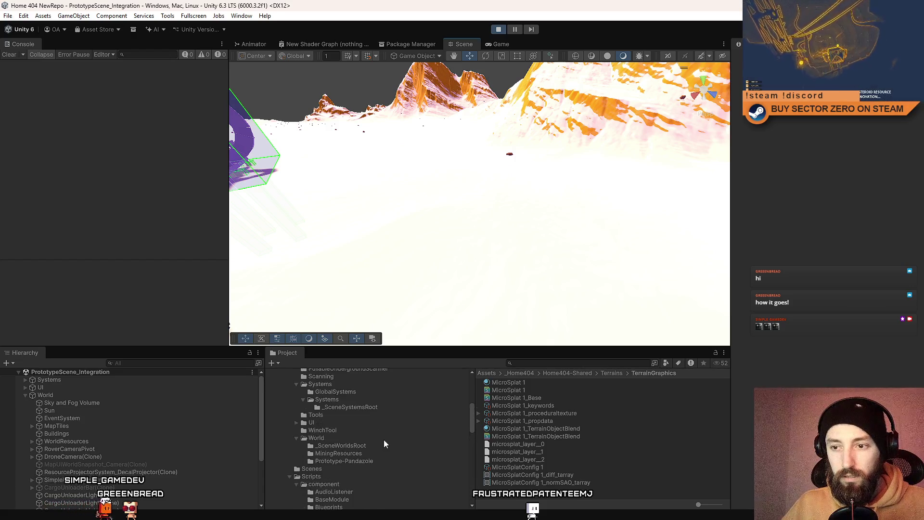
scroll(359, 445, up, 2)
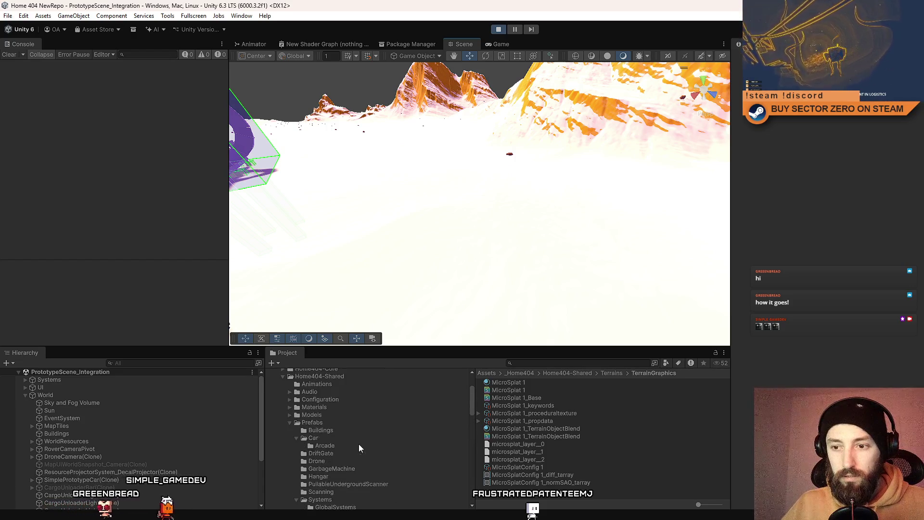
scroll(357, 441, up, 5)
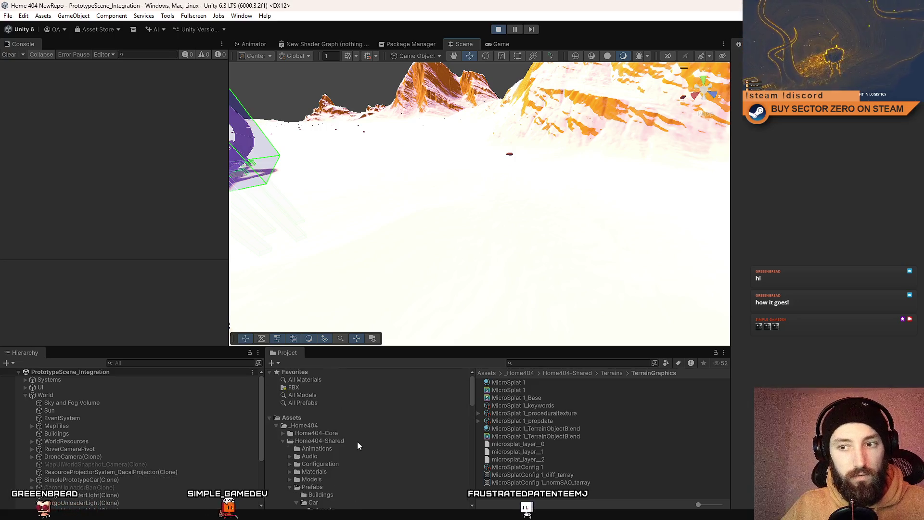
scroll(325, 440, down, 3)
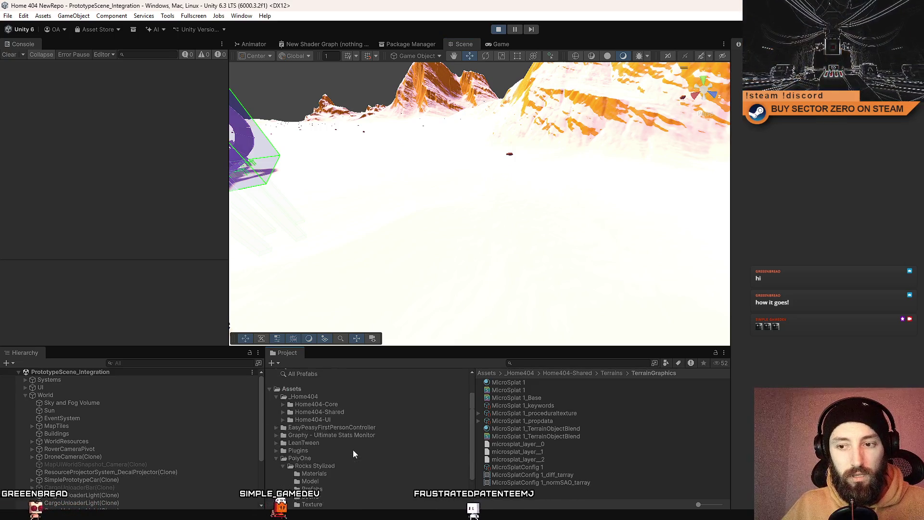
Step: Open PolyOne > Rocks Stylized > Prefabs and drag SM_Rocks_01 onto the snow
click(348, 426)
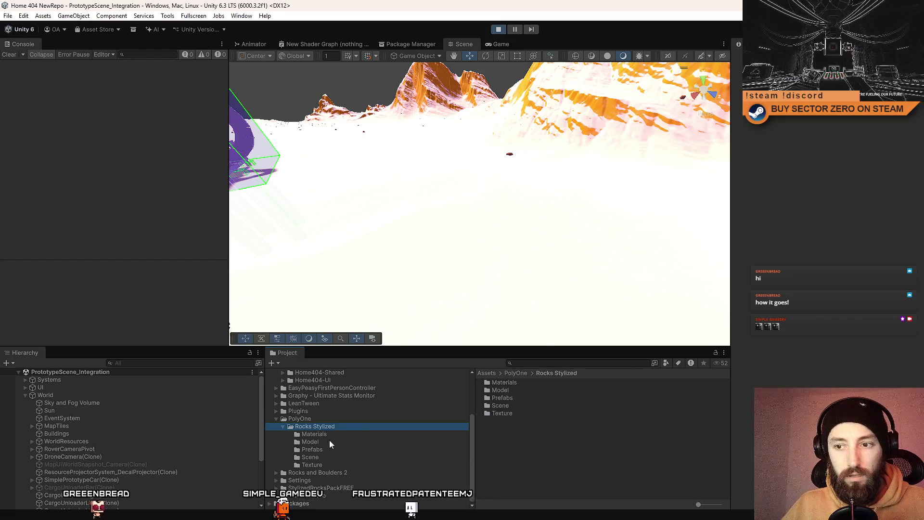
click(334, 420)
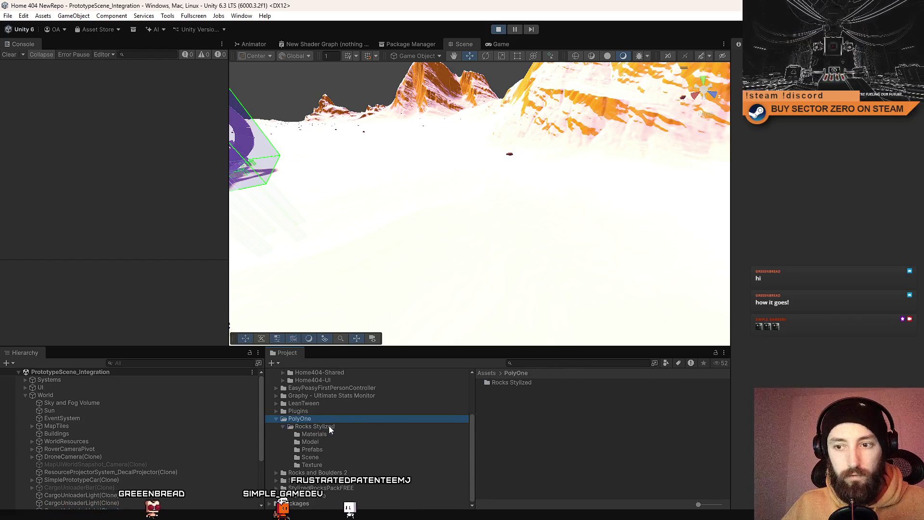
click(327, 449)
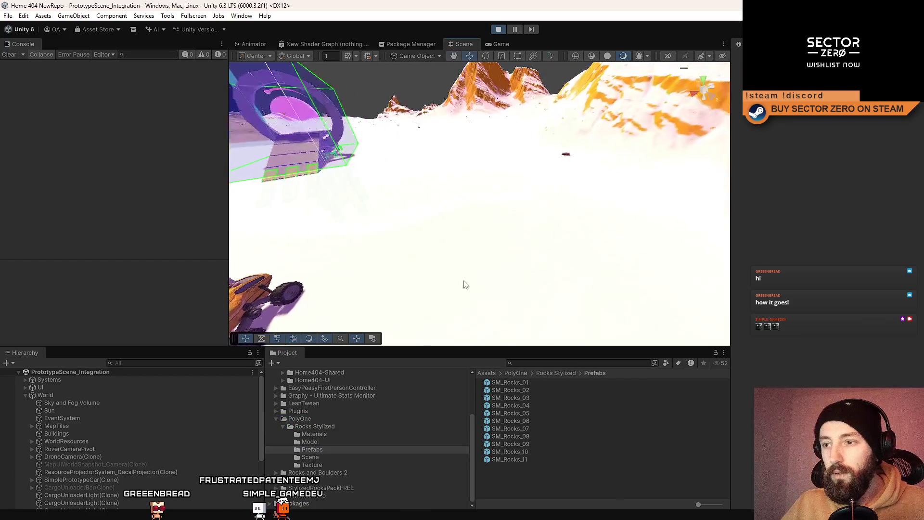
drag(528, 381, 448, 270)
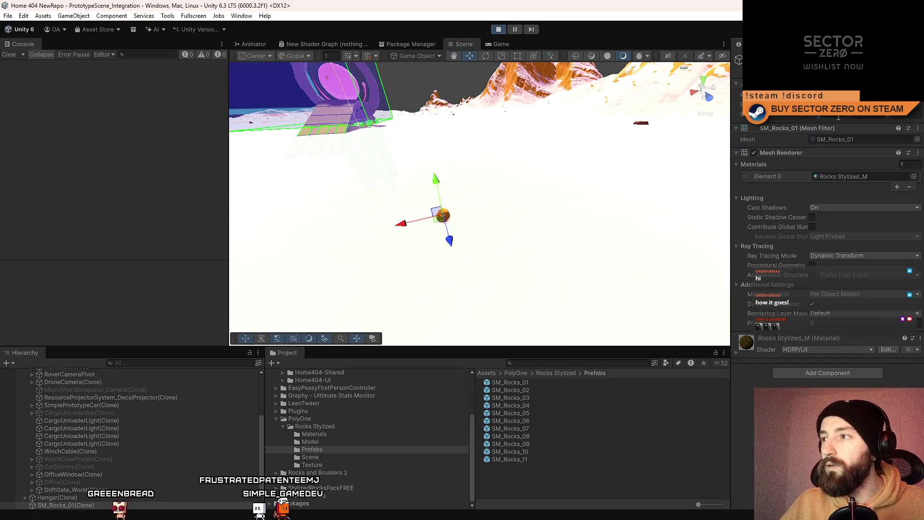
Step: Frame the first rock, then place SM_Rocks_02 on the snow and scale it up
key(f)
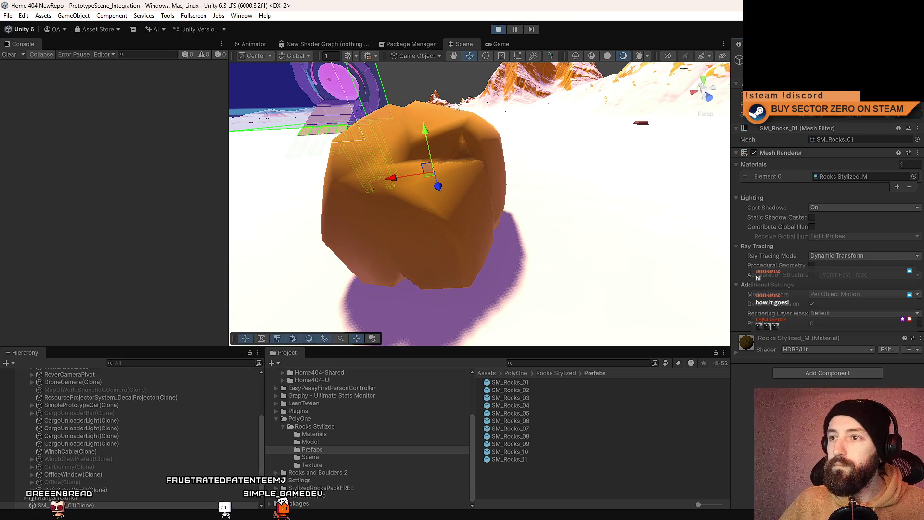
scroll(619, 140, down, 10)
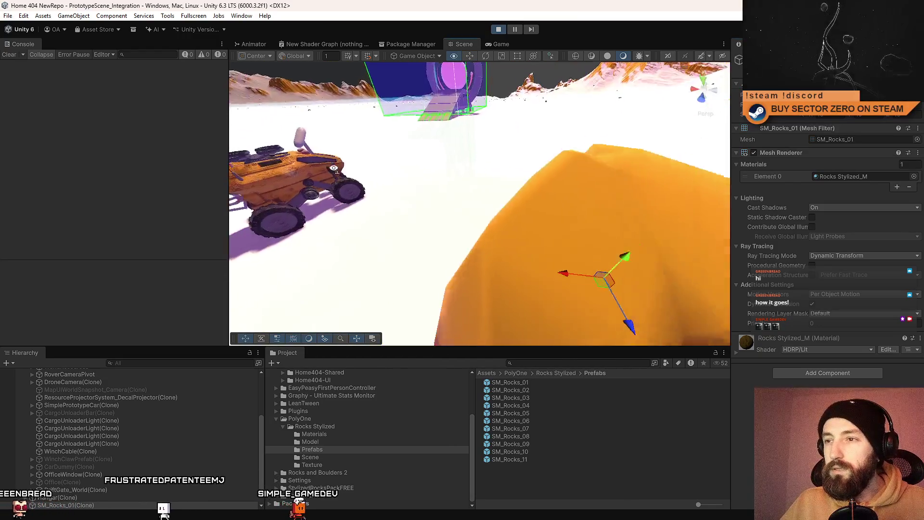
drag(553, 391, 542, 241)
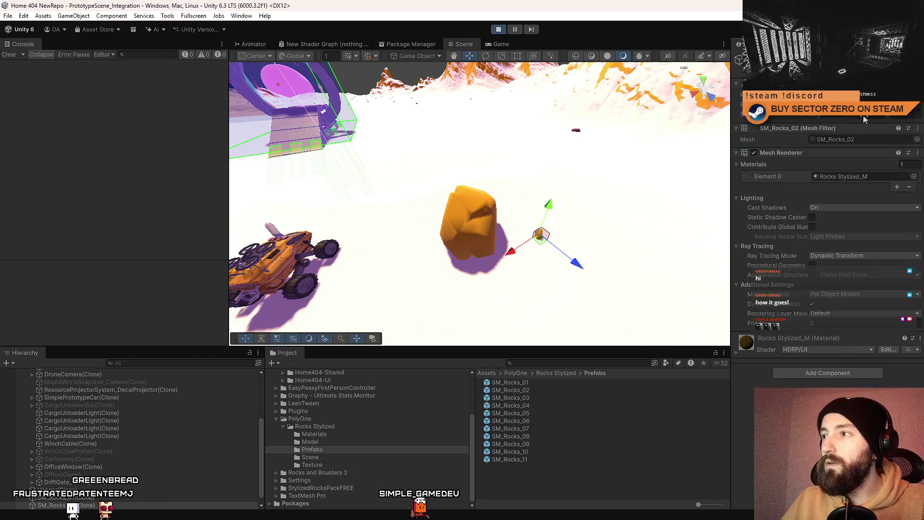
drag(770, 115, 717, 211)
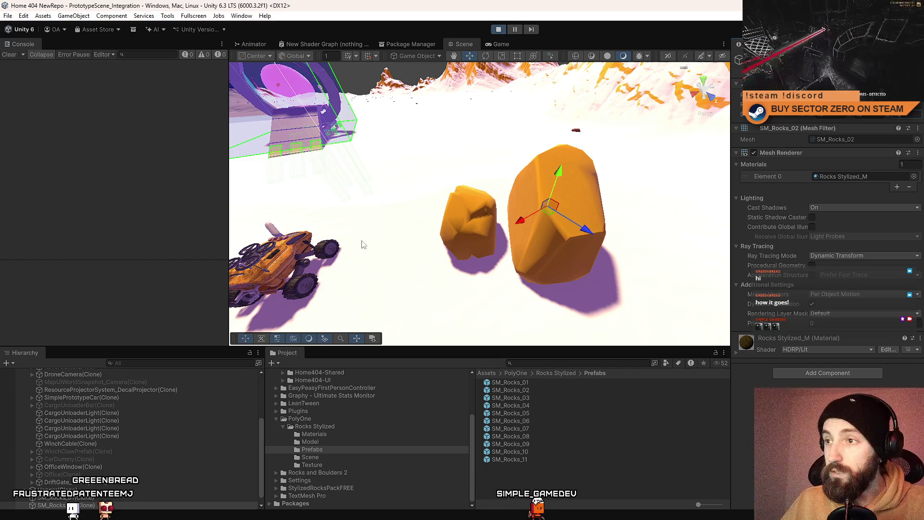
Step: Place SM_Rocks_03, enlarge it hugely and raise it on the slope, then drop SM_Rocks_04 nearby
drag(457, 234, 513, 237)
drag(410, 197, 378, 182)
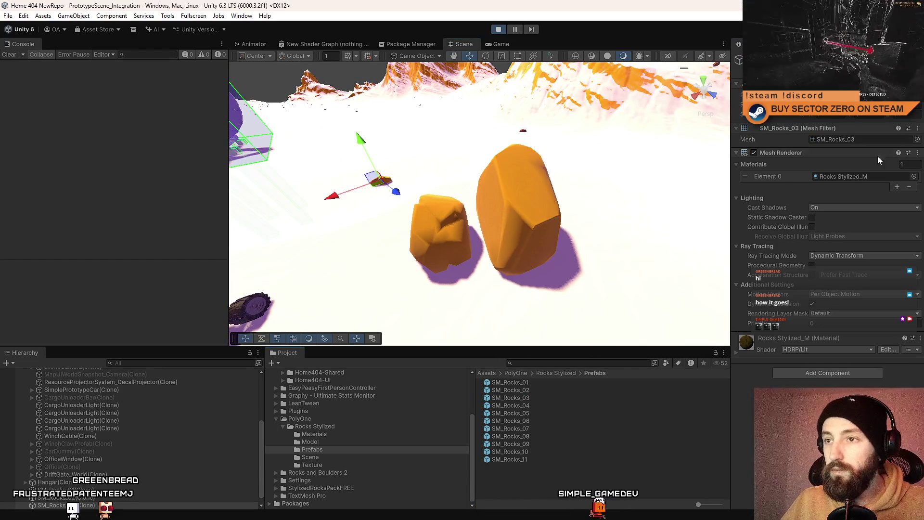
drag(852, 120, 787, 135)
mouse_move(476, 178)
mouse_down()
mouse_move(449, 166)
mouse_move(511, 205)
mouse_move(439, 179)
mouse_move(637, 175)
mouse_up()
key(w)
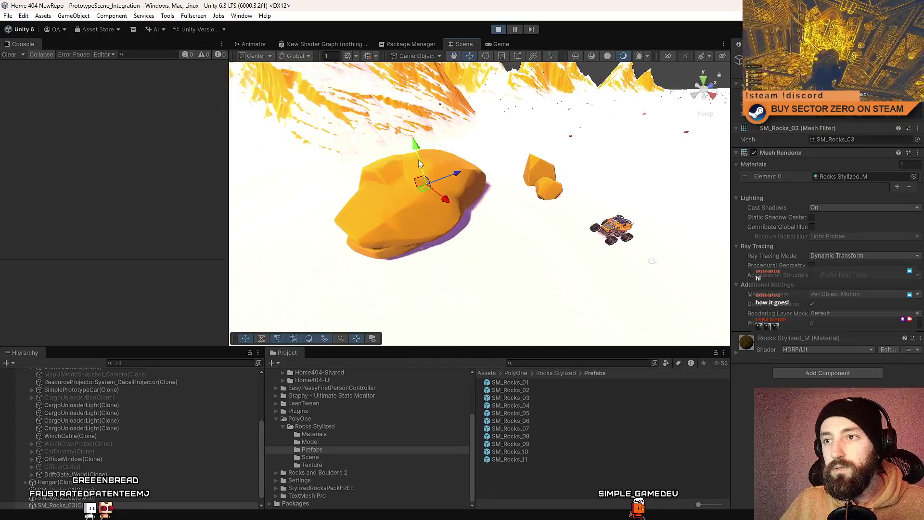
mouse_move(419, 163)
mouse_down()
mouse_move(394, 117)
mouse_move(400, 157)
mouse_move(449, 196)
mouse_move(443, 252)
mouse_move(395, 232)
mouse_move(571, 206)
mouse_up()
scroll(385, 229, up, 6)
scroll(409, 226, down, 8)
mouse_move(578, 167)
mouse_down()
mouse_move(572, 82)
mouse_move(566, 136)
mouse_up()
mouse_move(575, 181)
mouse_down()
mouse_move(472, 149)
mouse_move(467, 166)
mouse_move(447, 120)
mouse_move(663, 176)
mouse_move(483, 202)
mouse_up()
key(w)
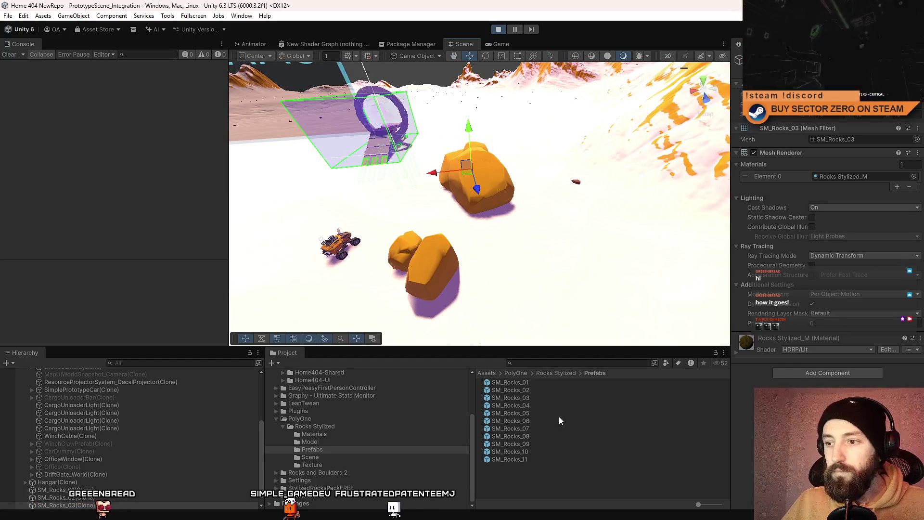
drag(514, 299, 502, 252)
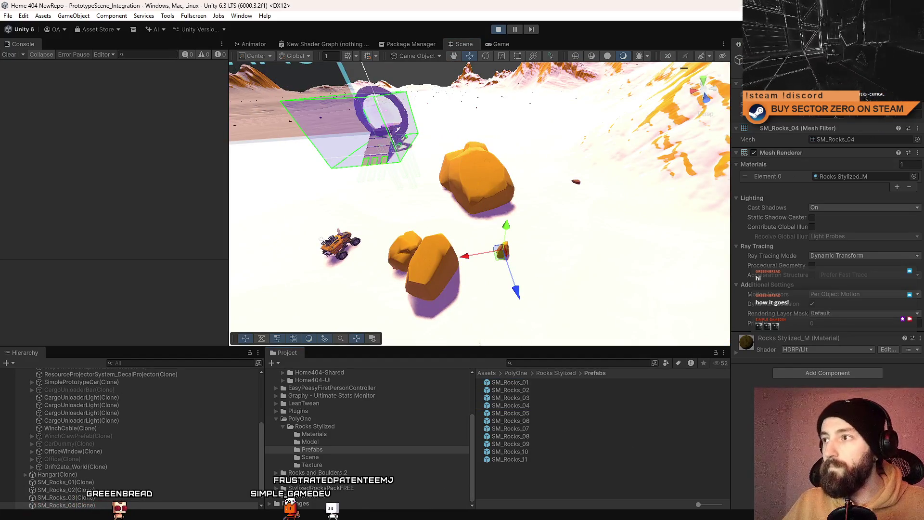
Step: Place SM_Rocks_05 at the right and enlarge it, then add SM_Rocks_06 to the group
mouse_move(529, 211)
mouse_down()
mouse_move(558, 206)
mouse_move(538, 209)
mouse_move(620, 112)
mouse_move(603, 144)
mouse_up()
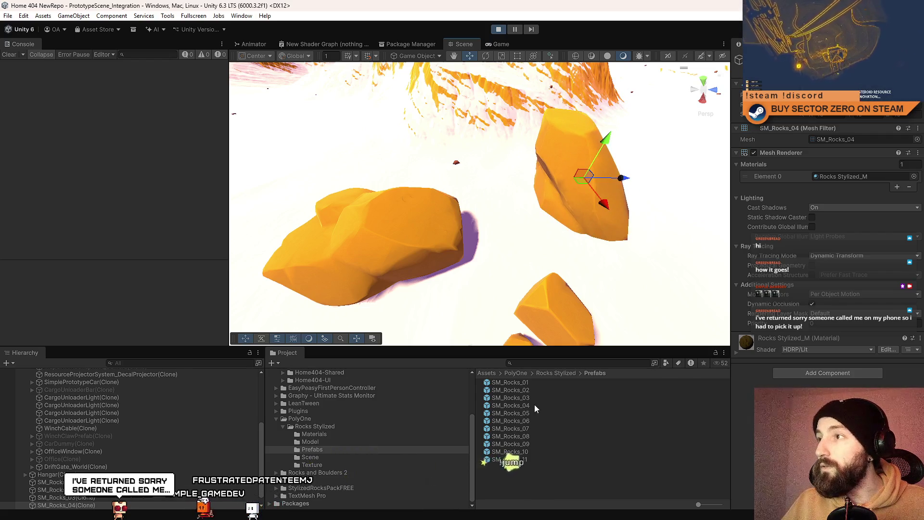
drag(531, 412, 671, 265)
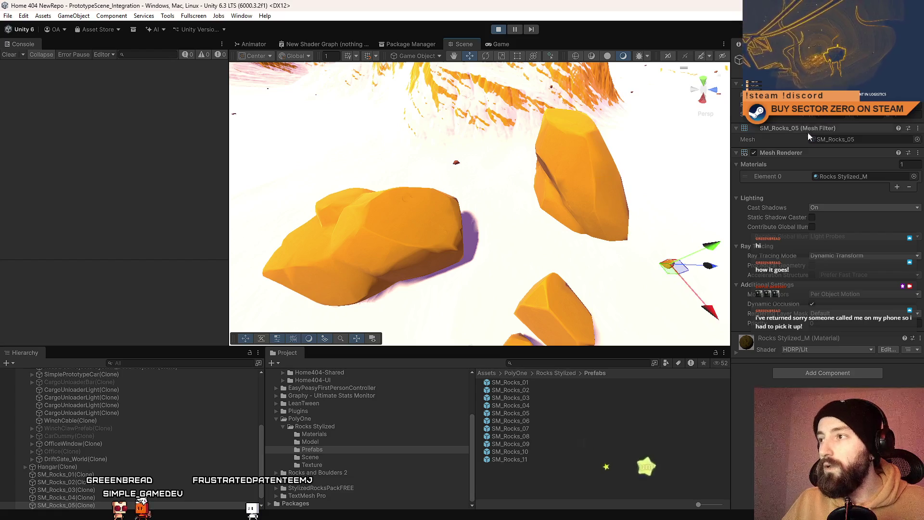
drag(833, 116, 871, 116)
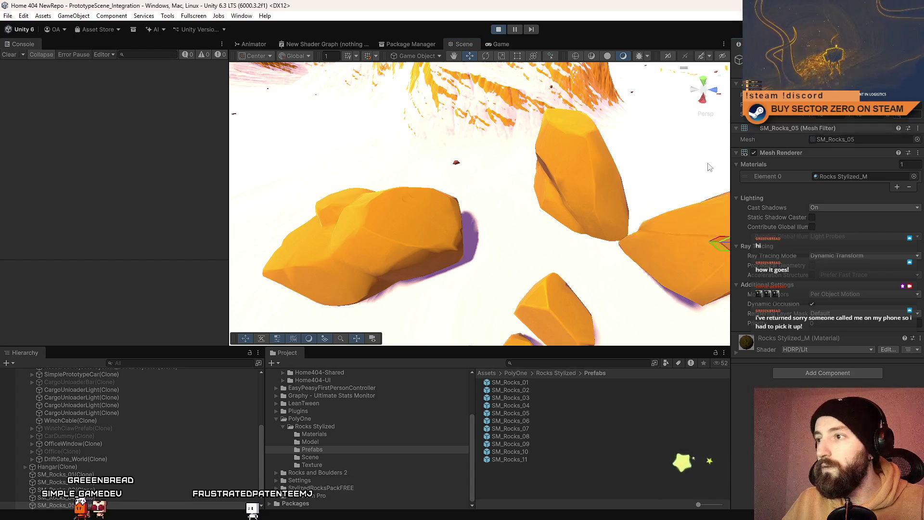
key(f)
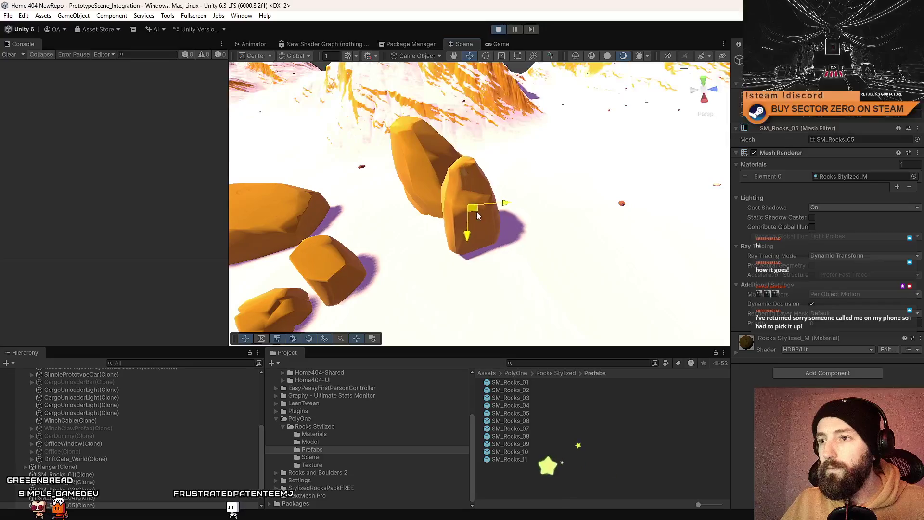
mouse_move(473, 212)
mouse_down()
mouse_move(611, 191)
mouse_move(592, 211)
mouse_up()
drag(555, 373, 716, 247)
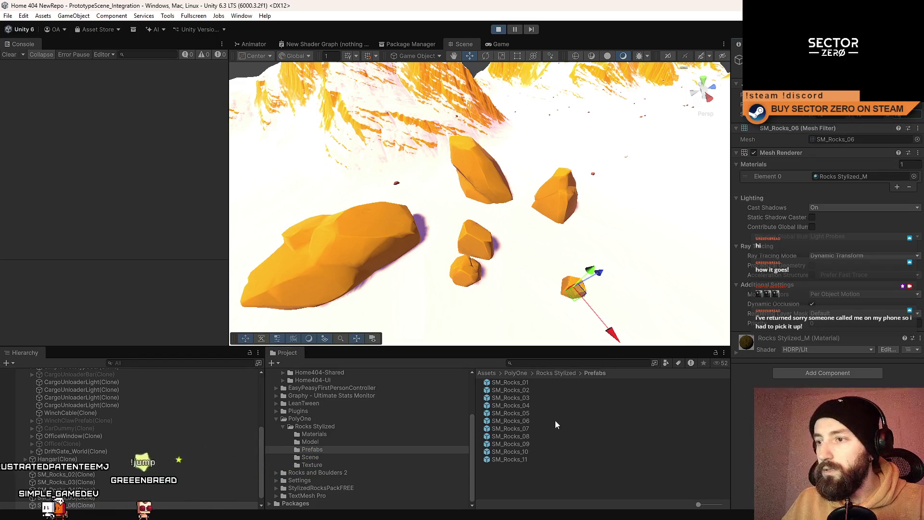
Step: Drop SM_Rocks_07, 08, 09, 10 and 11 among the other rocks on the snow
drag(532, 425, 533, 249)
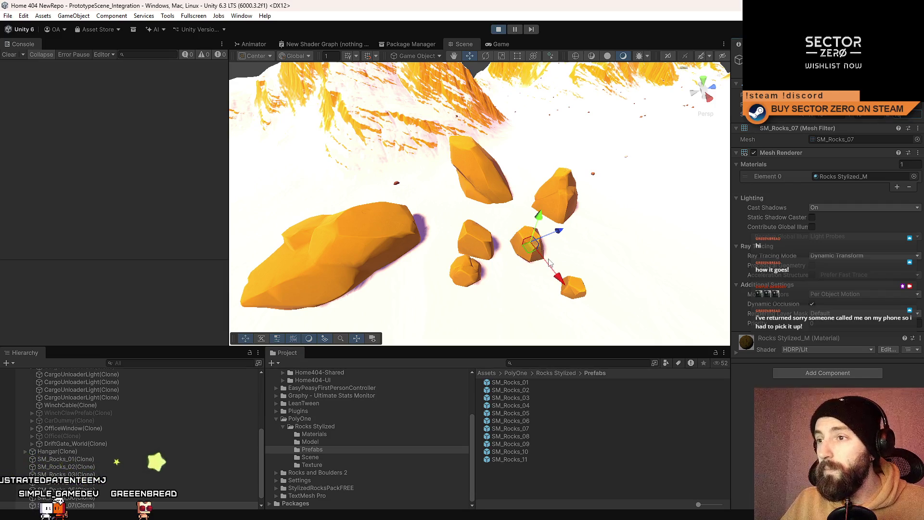
mouse_move(548, 222)
mouse_down()
mouse_move(313, 203)
mouse_move(546, 241)
mouse_move(499, 258)
mouse_move(513, 275)
mouse_up()
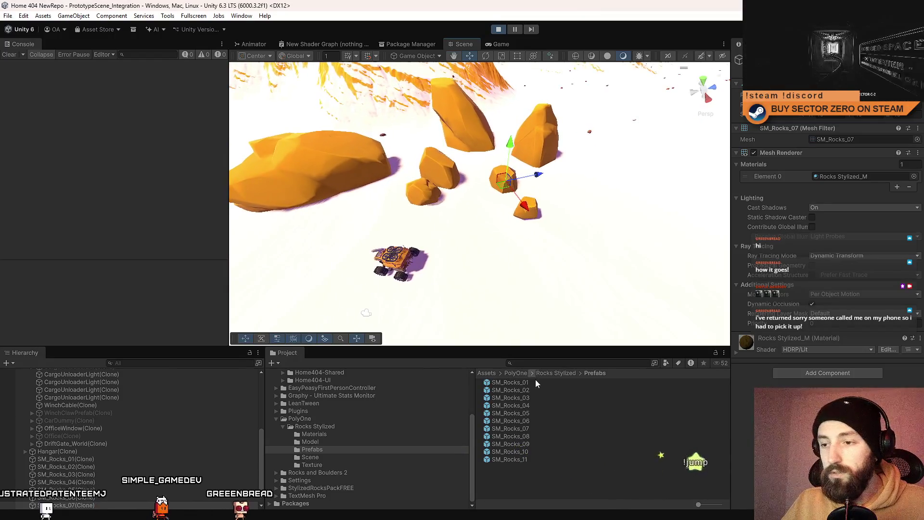
mouse_move(532, 435)
mouse_down()
mouse_move(592, 213)
mouse_move(620, 180)
mouse_up()
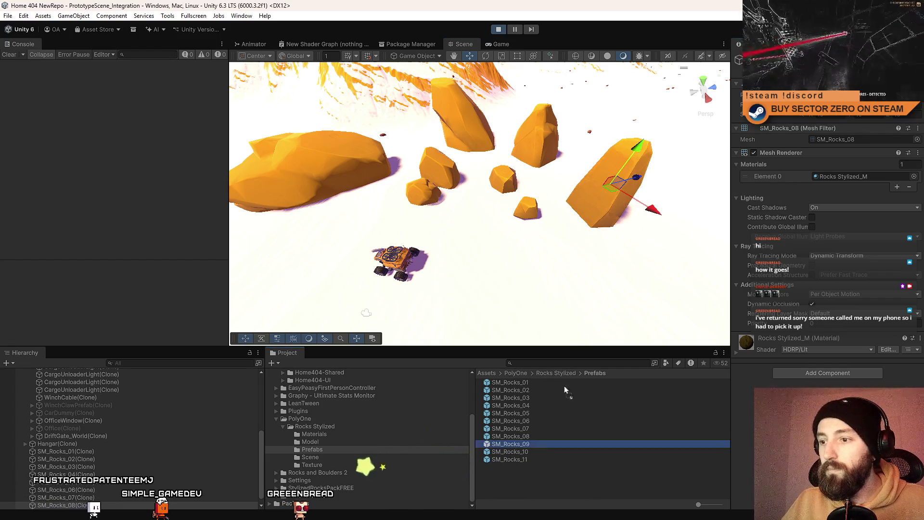
drag(551, 417, 597, 255)
mouse_move(529, 193)
mouse_down()
mouse_move(513, 175)
mouse_move(601, 187)
mouse_move(610, 160)
mouse_move(589, 202)
mouse_up()
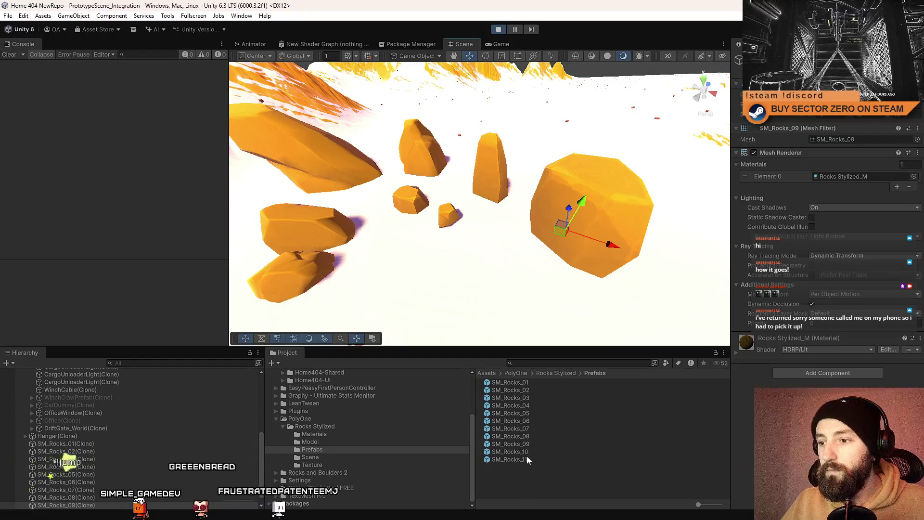
drag(500, 259, 476, 260)
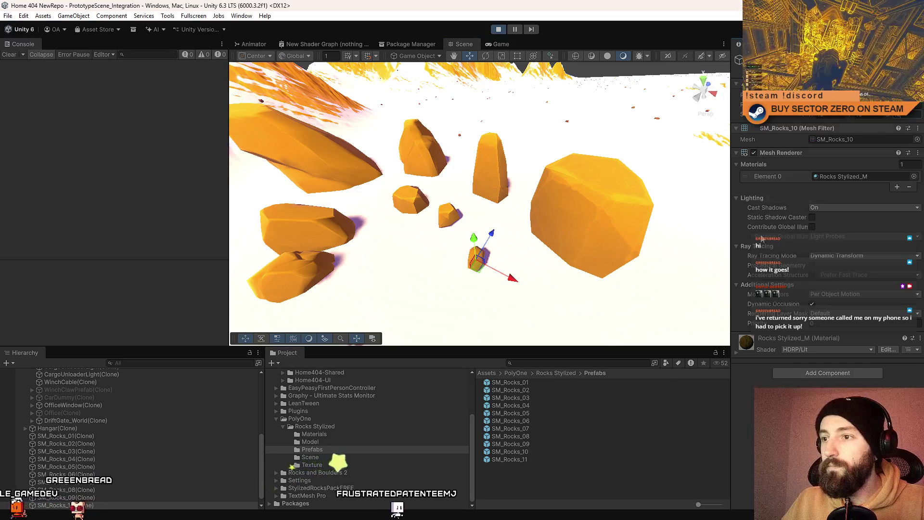
drag(537, 459, 534, 293)
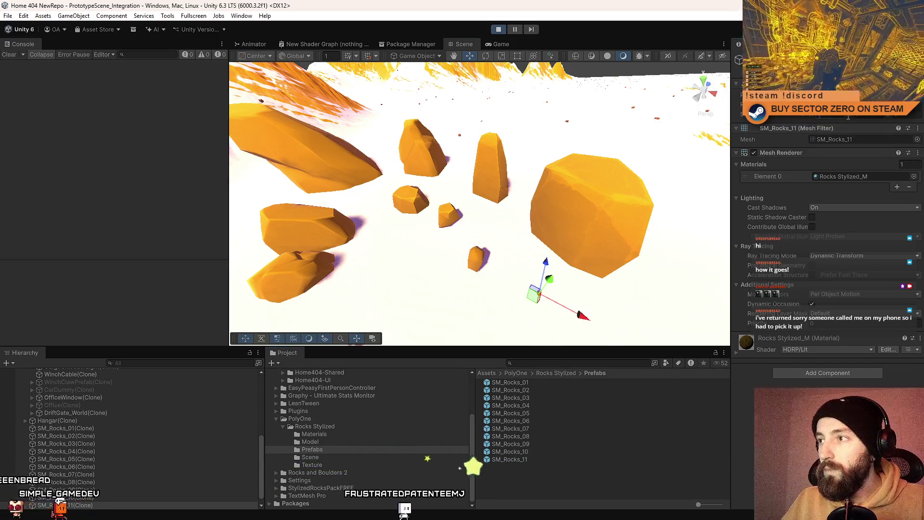
Step: Select SM_Rocks_01 through SM_Rocks_11 and add the Micro Splat Blendable Object component to them
mouse_move(370, 203)
mouse_down()
mouse_move(358, 197)
mouse_move(383, 187)
mouse_up()
click(384, 187)
click(87, 428)
scroll(109, 457, down, 1)
shift+click(93, 498)
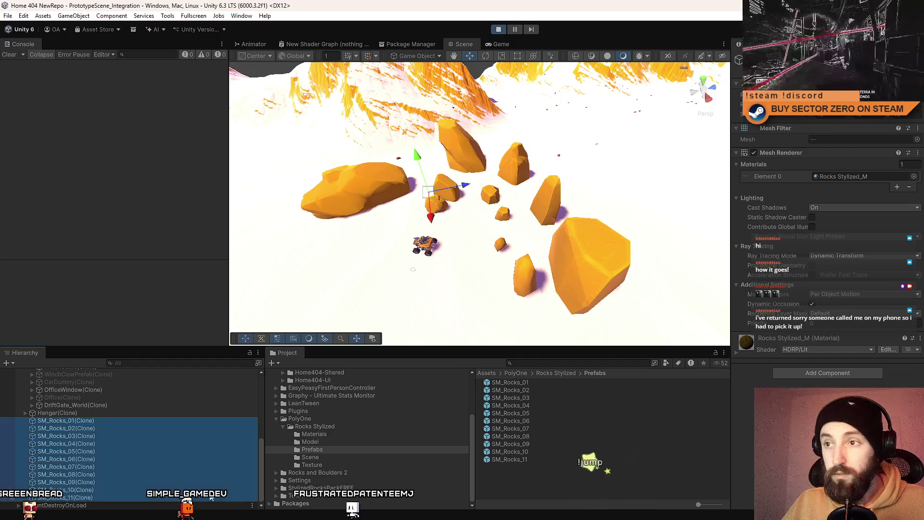
click(820, 373)
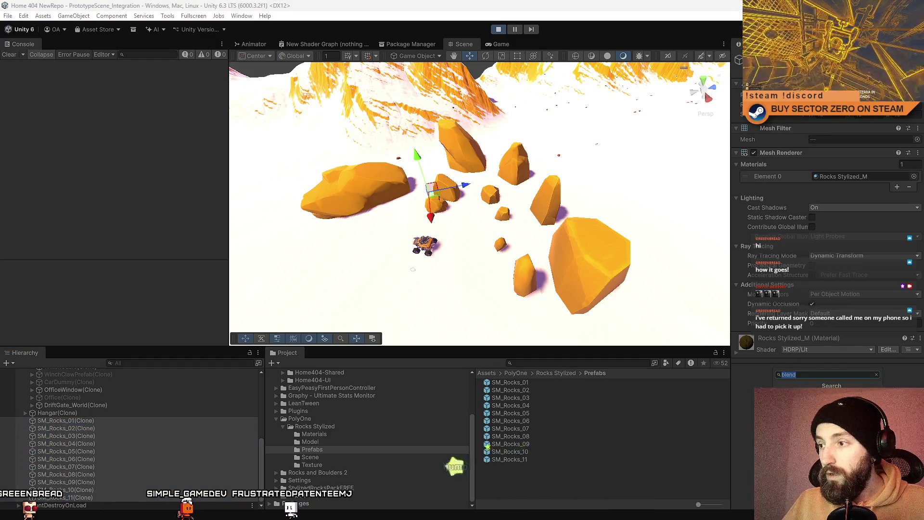
key(Return)
scroll(424, 167, up, 3)
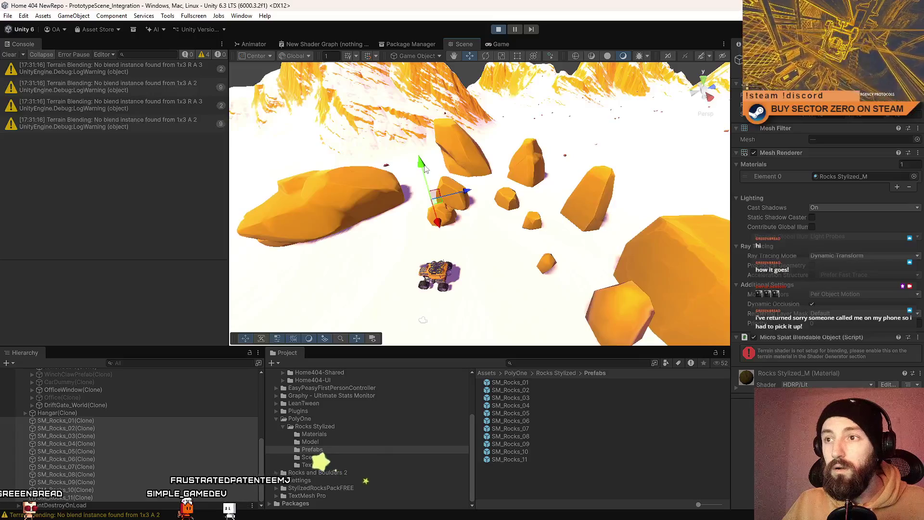
Step: Resume Play mode, then return to the Scene view and select and frame SM_Rocks_03
drag(424, 168, 510, 235)
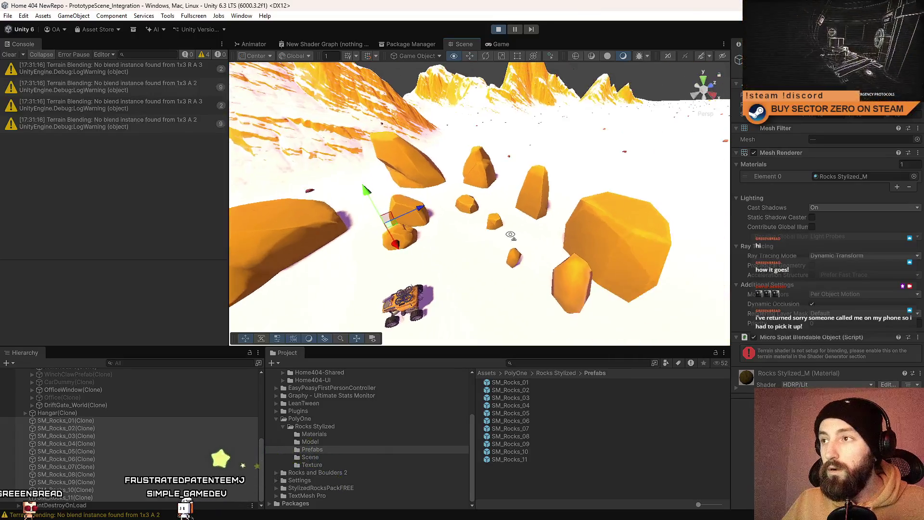
click(515, 30)
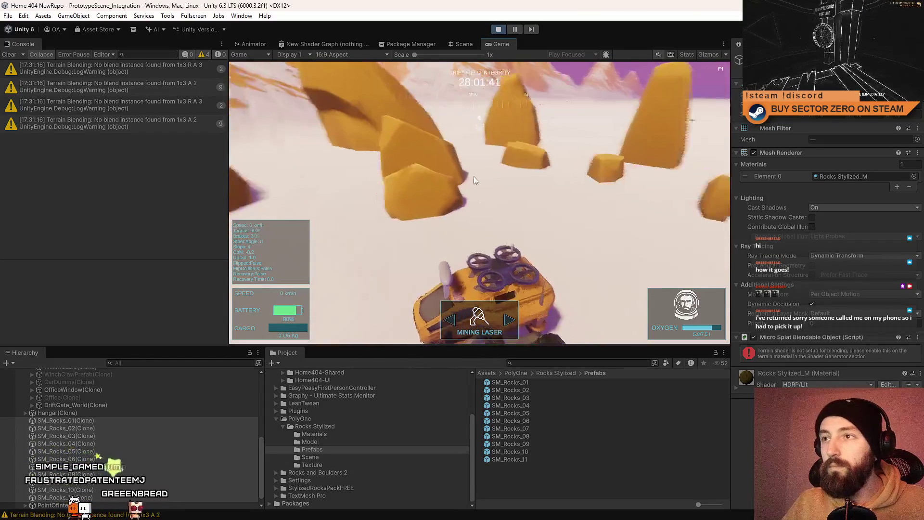
click(467, 46)
click(444, 174)
key(f)
mouse_move(543, 146)
mouse_down()
mouse_move(548, 117)
mouse_move(569, 110)
mouse_move(553, 125)
mouse_up()
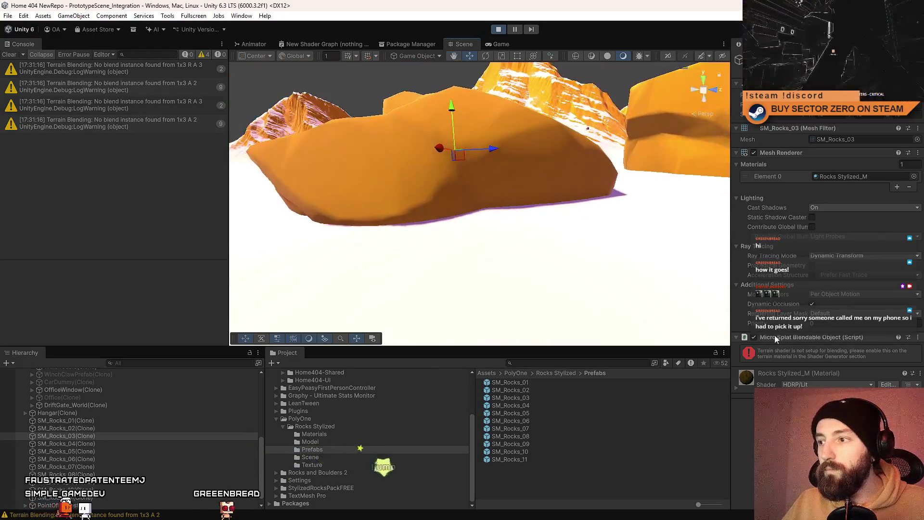
Step: Remove and re-add the Micro Splat Blendable Object component on SM_Rocks_03, then clear the console
click(753, 337)
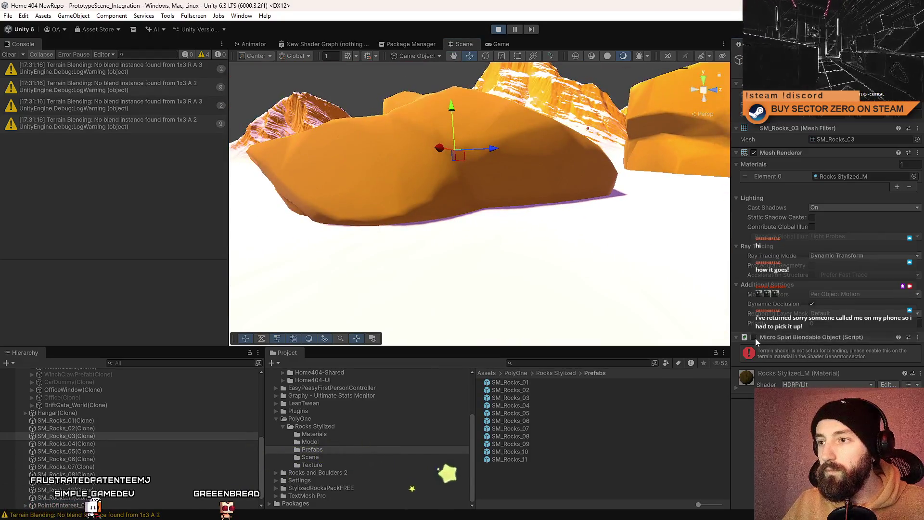
right_click(803, 338)
click(847, 378)
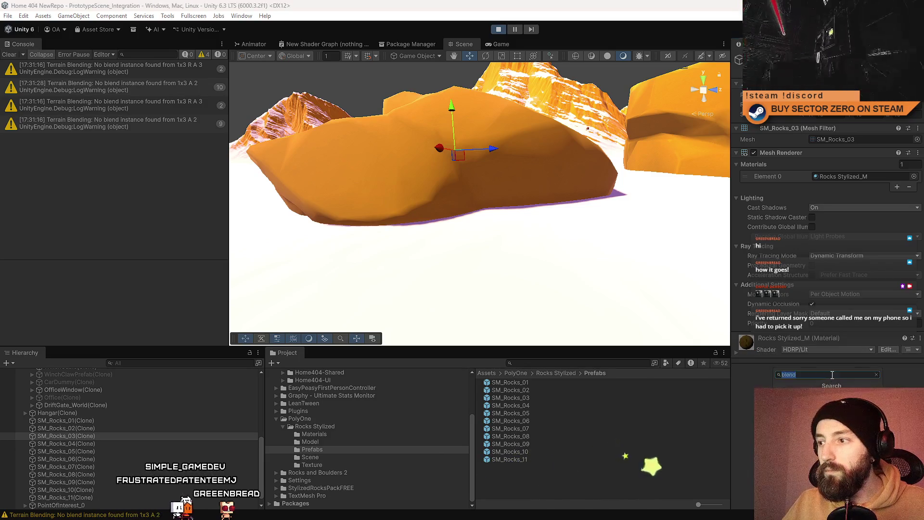
key(Return)
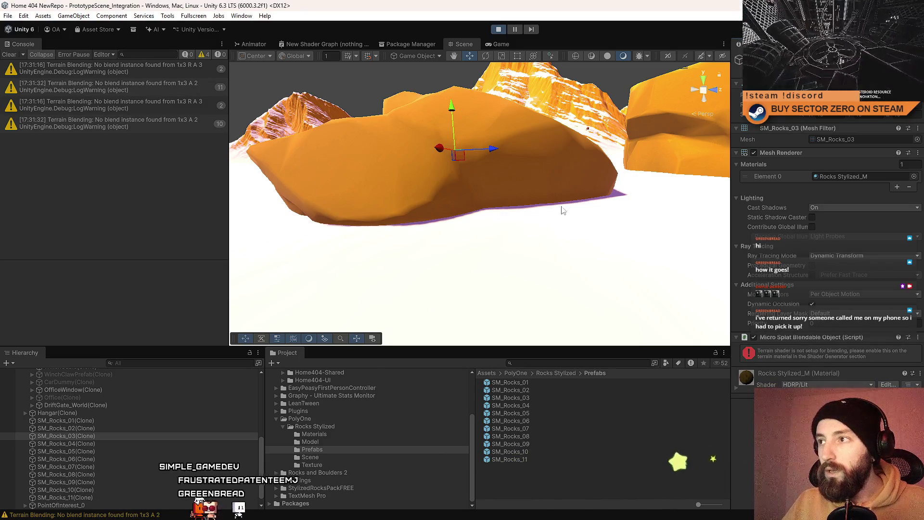
key(f)
click(9, 55)
scroll(466, 152, up, 3)
mouse_move(469, 159)
mouse_down()
mouse_move(469, 108)
mouse_move(467, 162)
mouse_up()
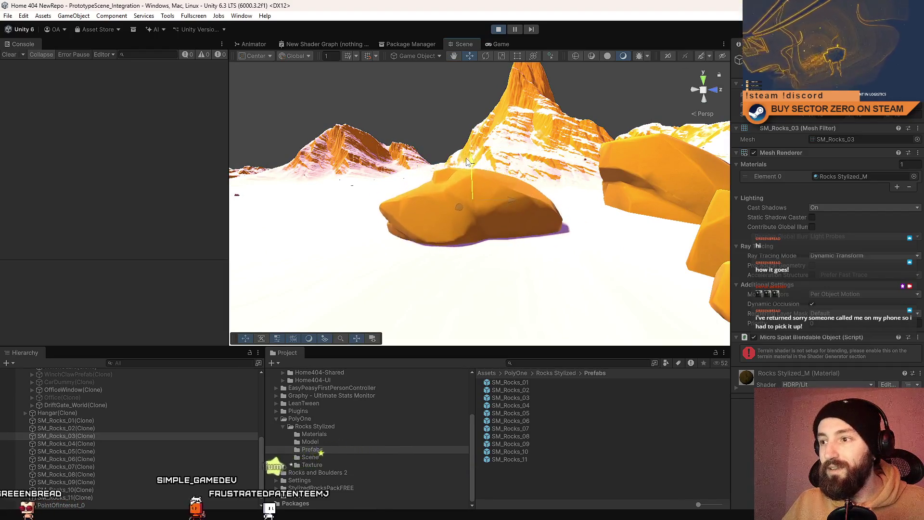
Step: Inspect the terrain and nearby rocks, then reselect and frame SM_Rocks_03 up close
click(498, 255)
click(469, 212)
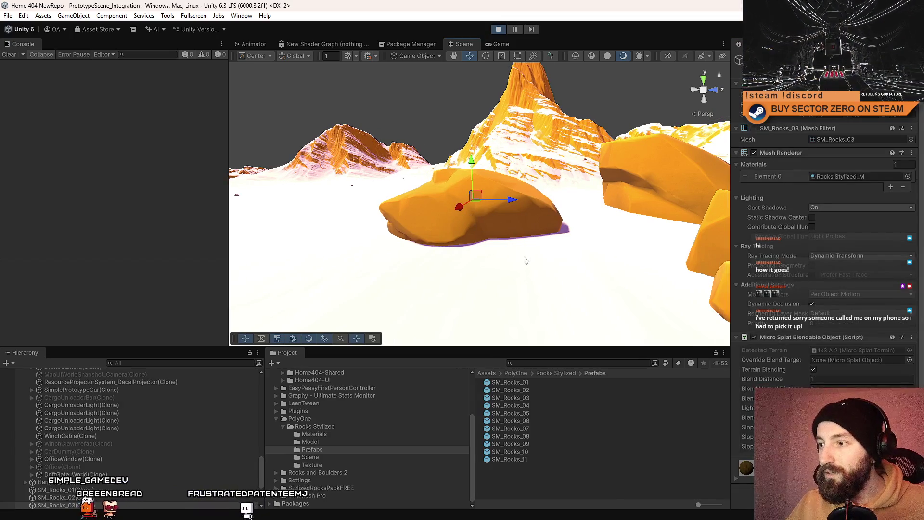
key(w)
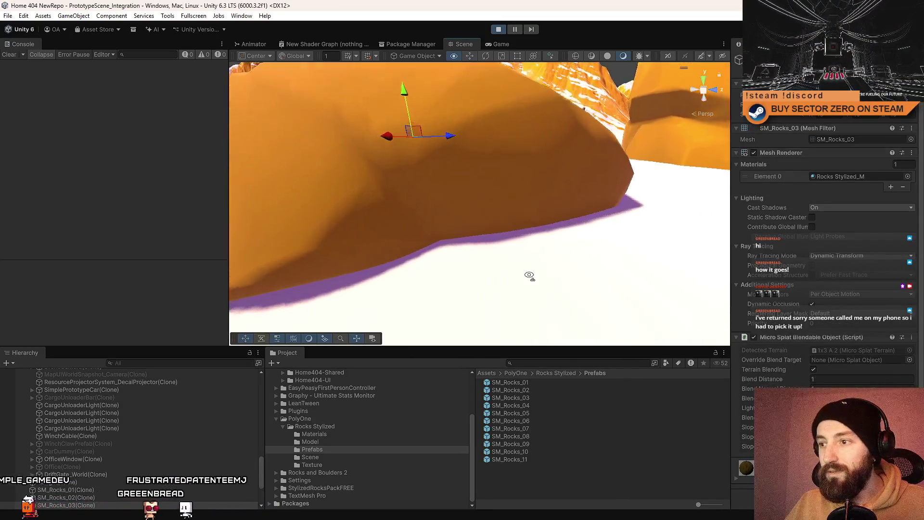
key(s)
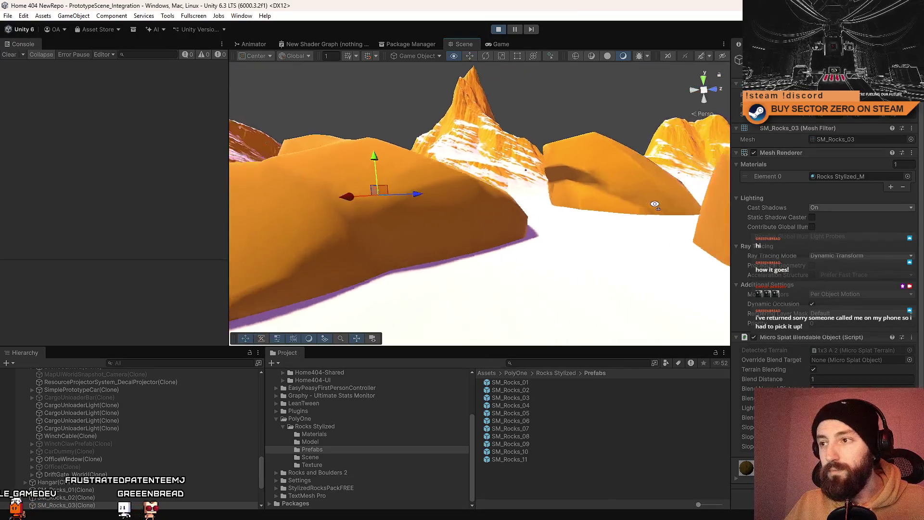
click(529, 183)
click(553, 218)
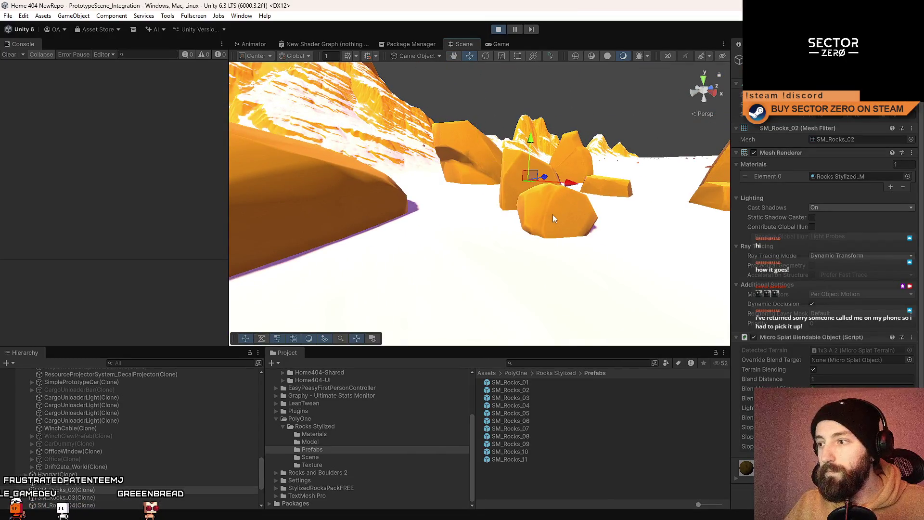
scroll(82, 458, down, 3)
click(470, 229)
key(f)
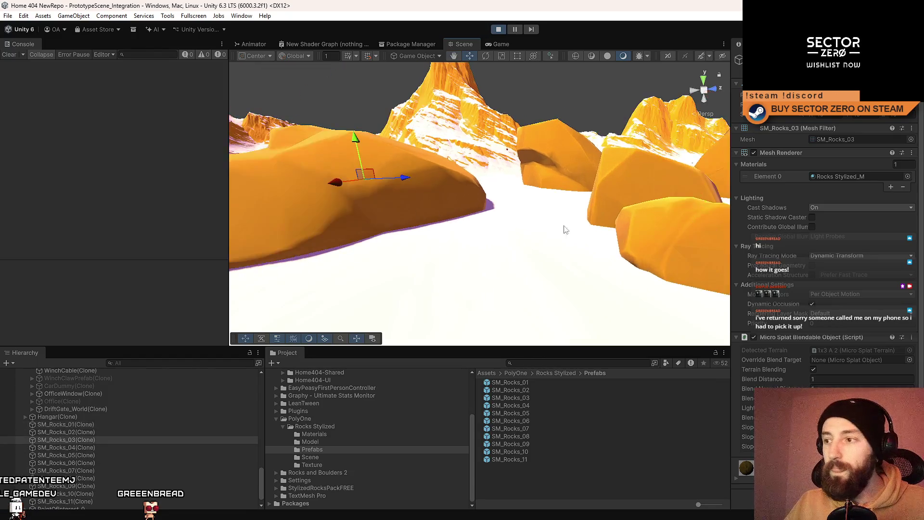
mouse_move(504, 251)
mouse_down()
mouse_move(528, 221)
mouse_move(510, 255)
mouse_up()
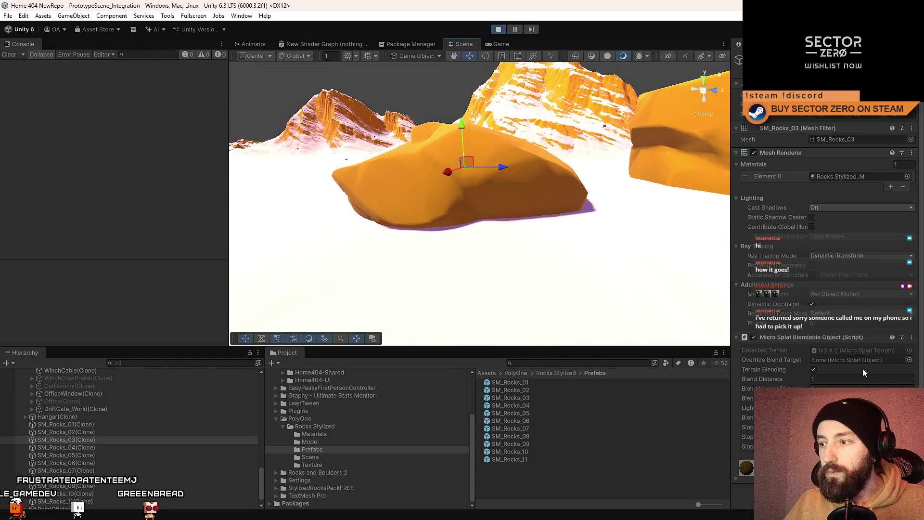
Step: Lower Blend to near zero, set Slope Contrast to 17.2 and reduce Slope Filter to 0.871
key(Return)
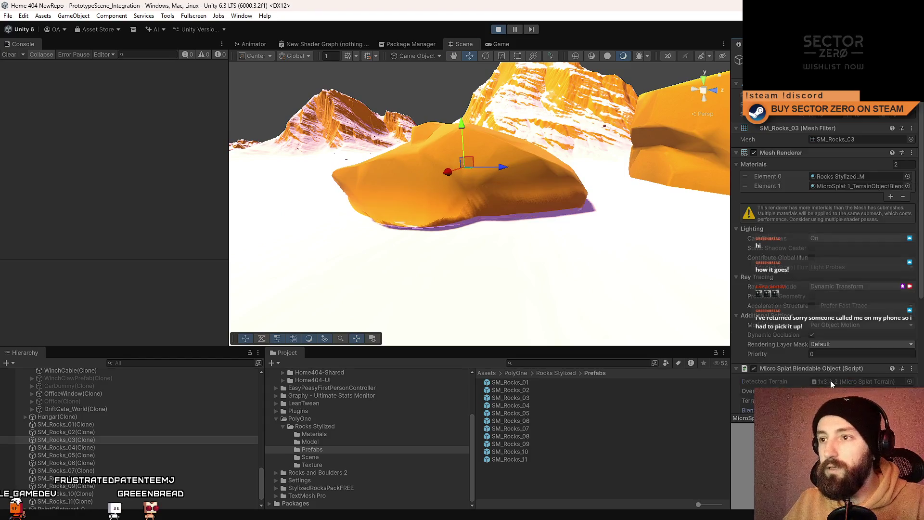
scroll(837, 379, down, 4)
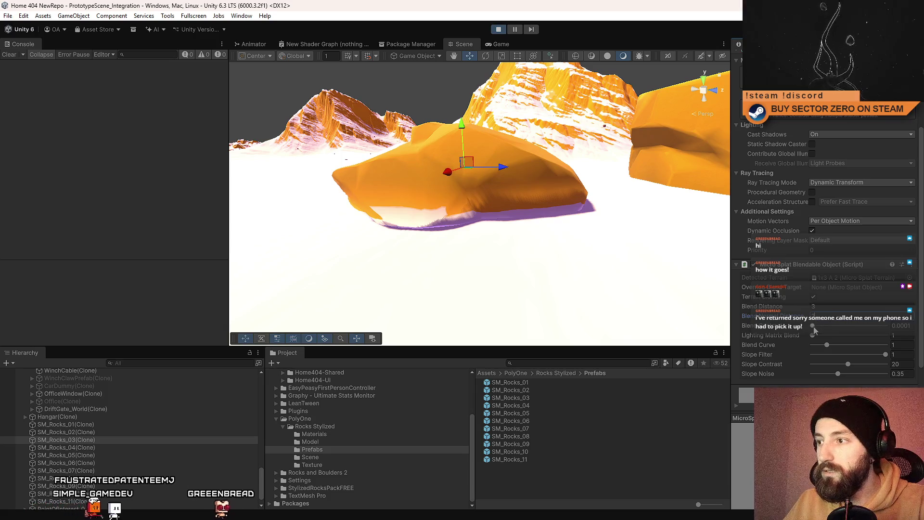
drag(828, 314, 802, 320)
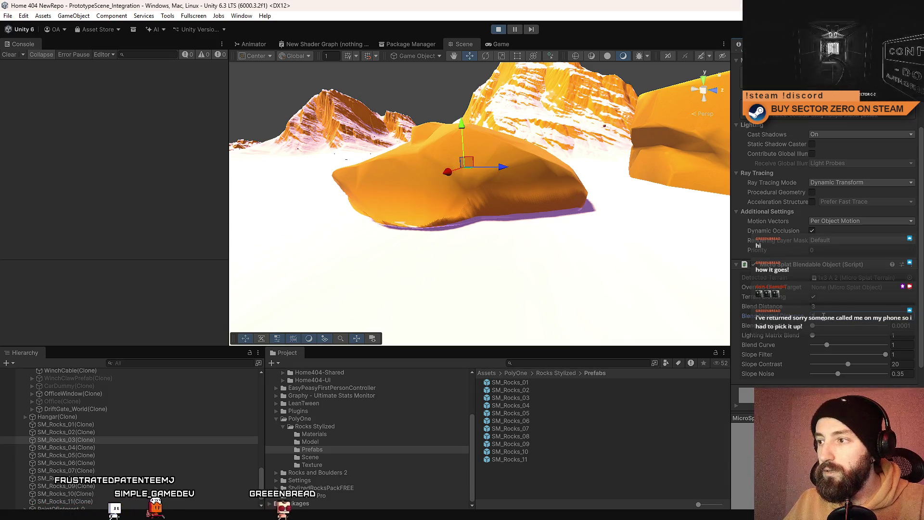
drag(830, 327, 826, 314)
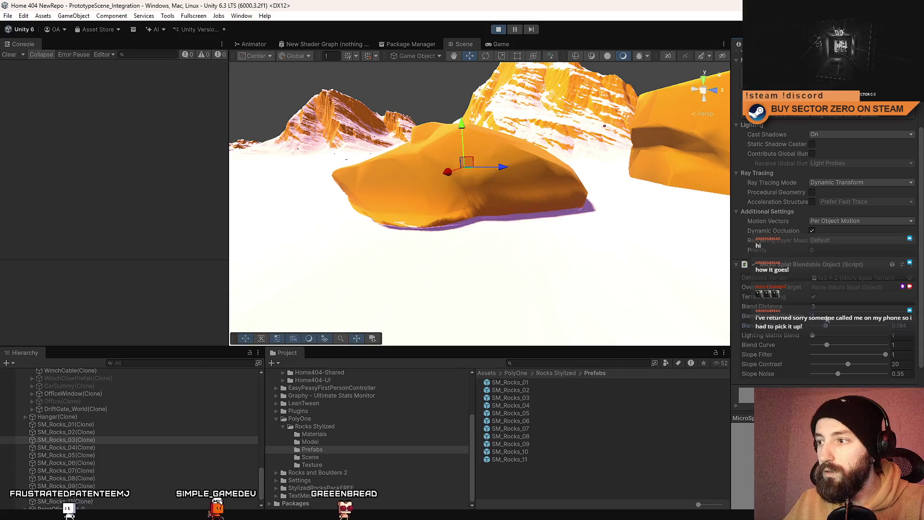
text(5)
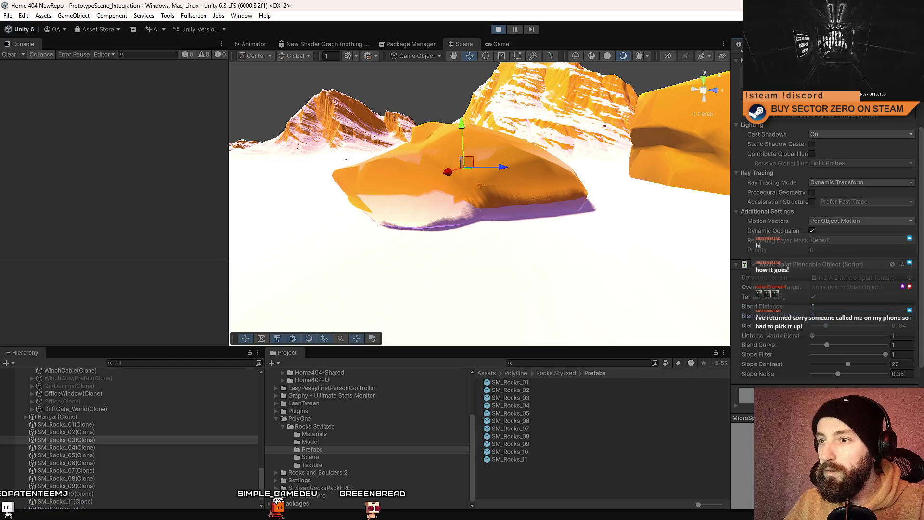
mouse_move(830, 327)
mouse_down()
mouse_move(802, 327)
mouse_move(848, 338)
mouse_move(812, 335)
mouse_move(832, 345)
mouse_up()
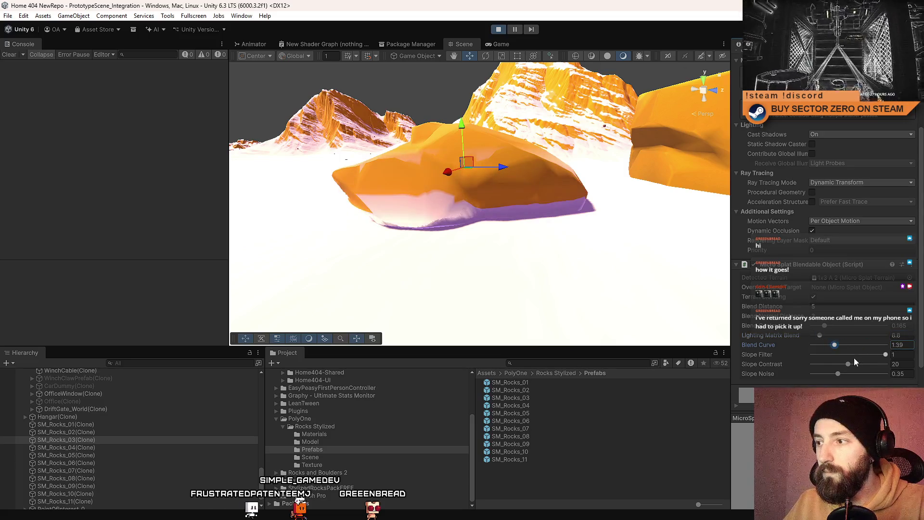
click(841, 364)
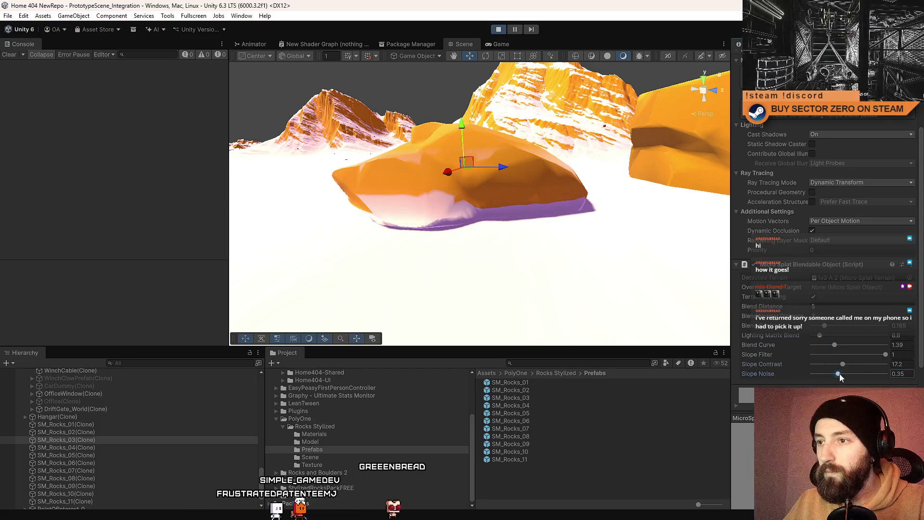
drag(885, 355, 861, 354)
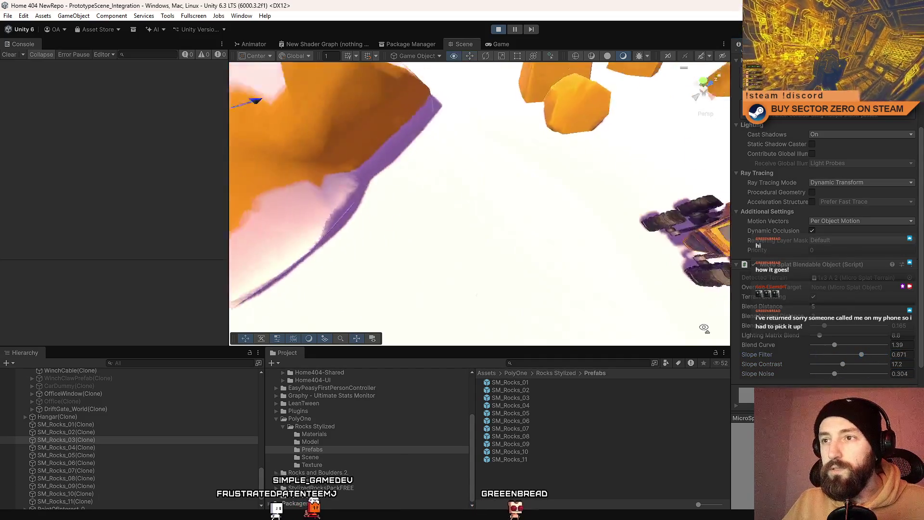
mouse_move(37, 268)
mouse_down()
mouse_move(184, 274)
mouse_move(409, 144)
mouse_move(485, 42)
mouse_up()
click(487, 44)
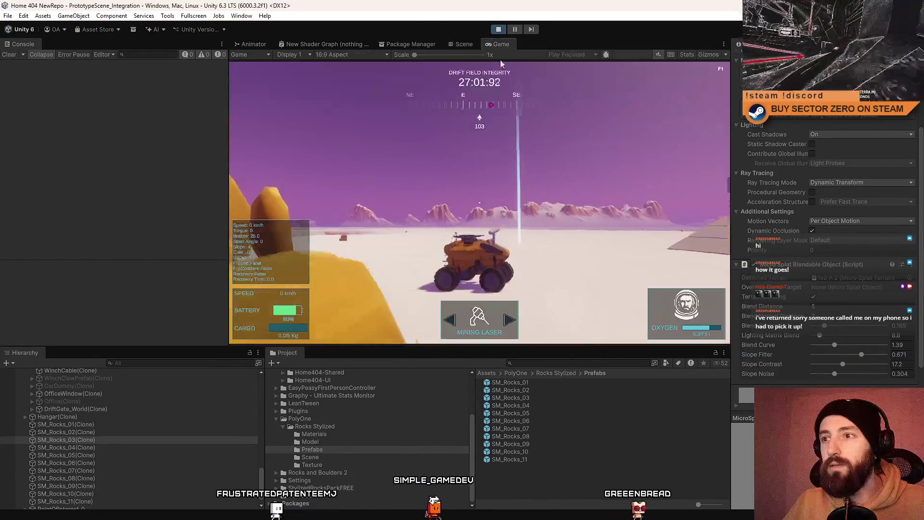
key(w)
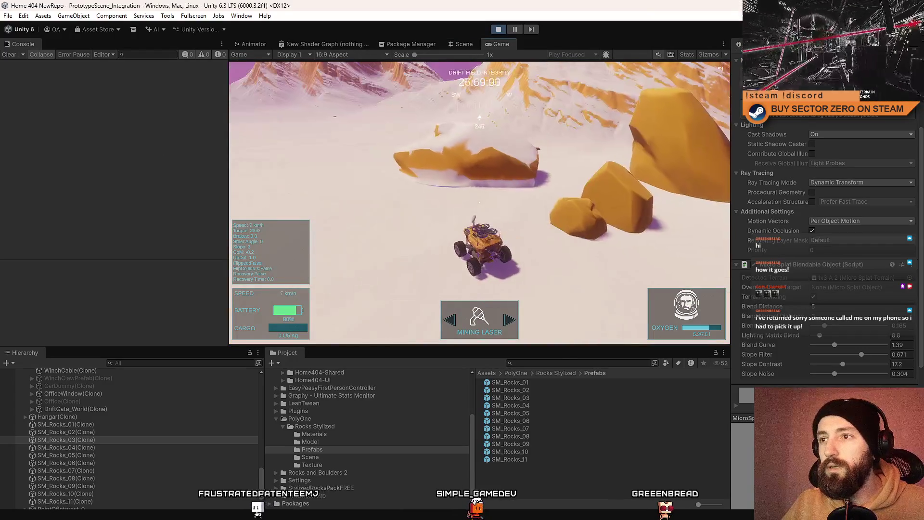
key(s)
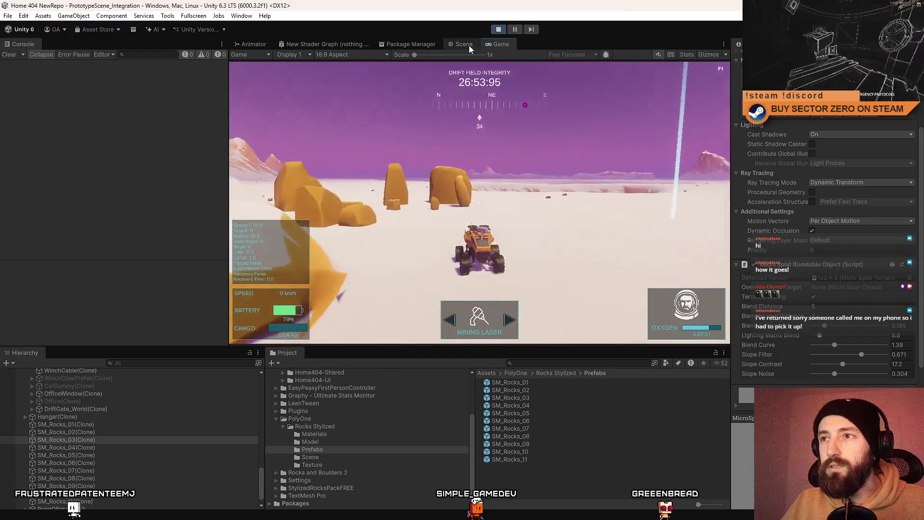
click(467, 44)
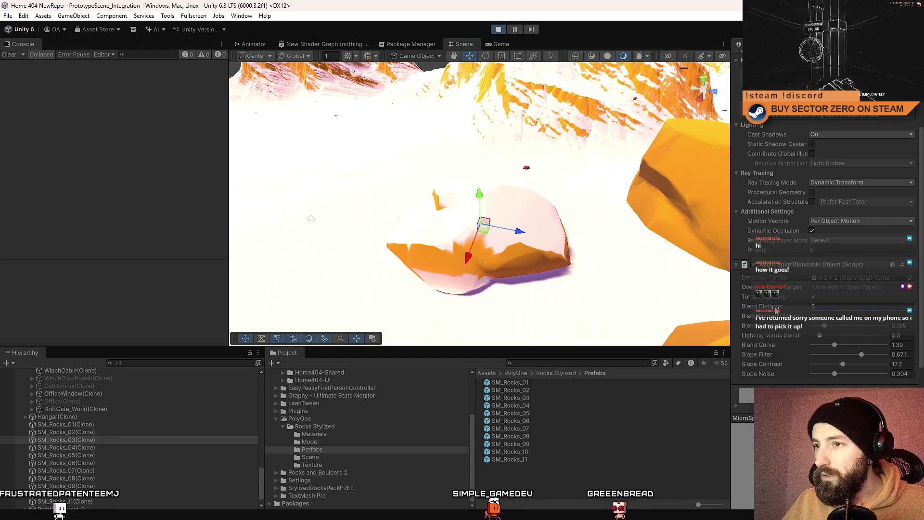
Step: Set SM_Rocks_03's Blend Distance to 4.05, Blend Curve 0.87, Slope Filter 1 and Blend near zero
drag(780, 306, 719, 304)
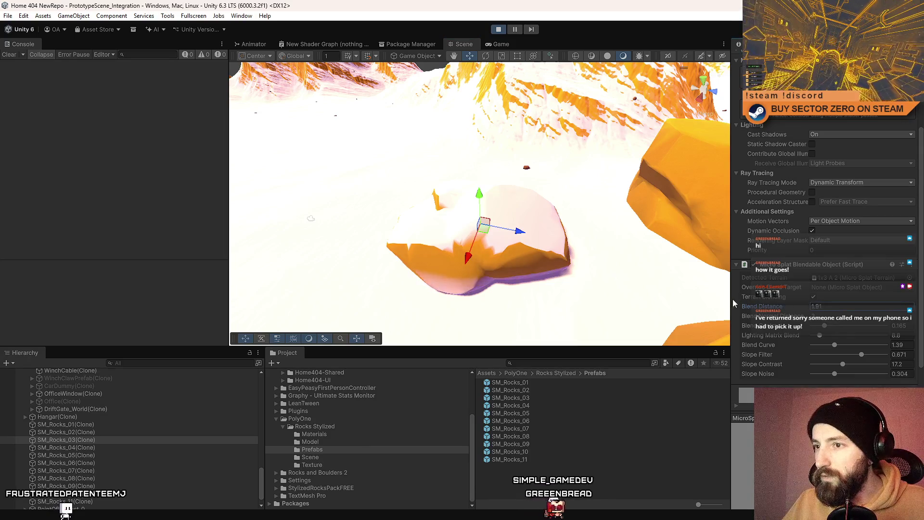
mouse_move(494, 239)
mouse_down()
mouse_move(481, 231)
mouse_move(491, 238)
mouse_up()
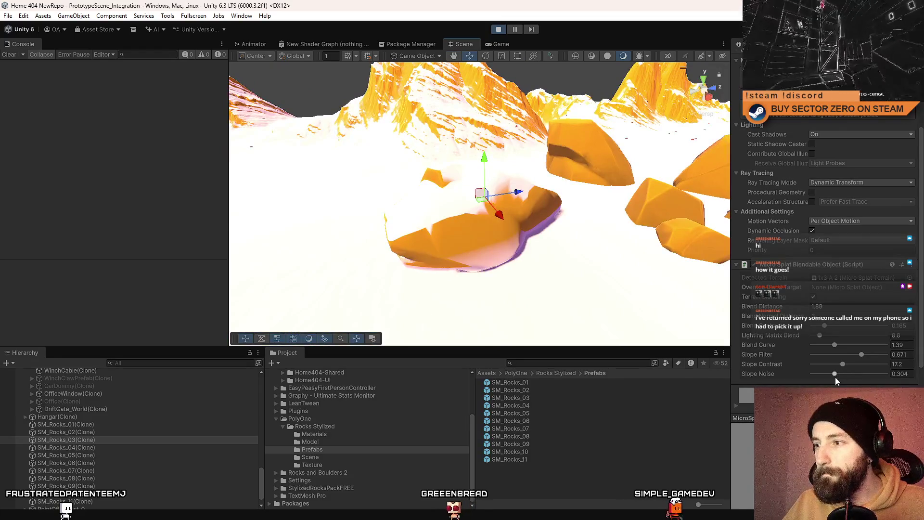
mouse_move(861, 354)
mouse_down()
mouse_move(825, 354)
mouse_move(894, 354)
mouse_up()
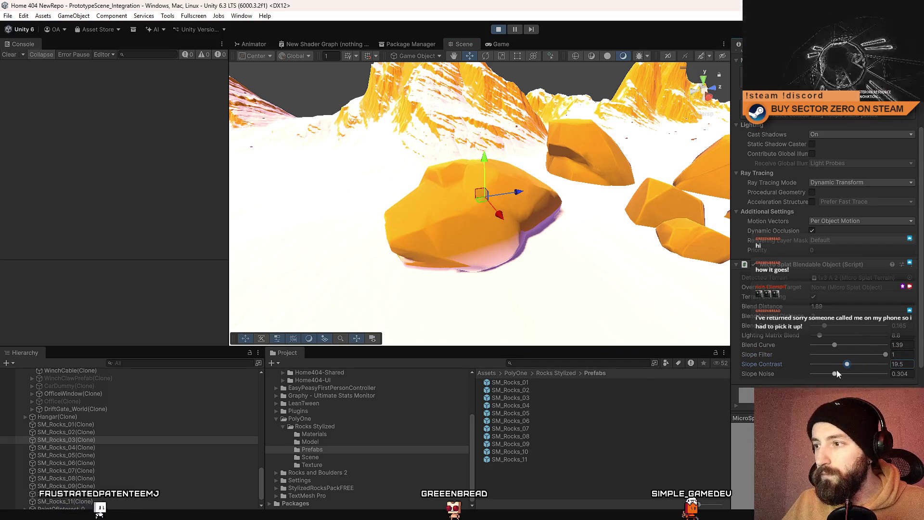
mouse_move(838, 345)
mouse_down()
mouse_move(884, 349)
mouse_move(824, 344)
mouse_up()
key(w)
key(f)
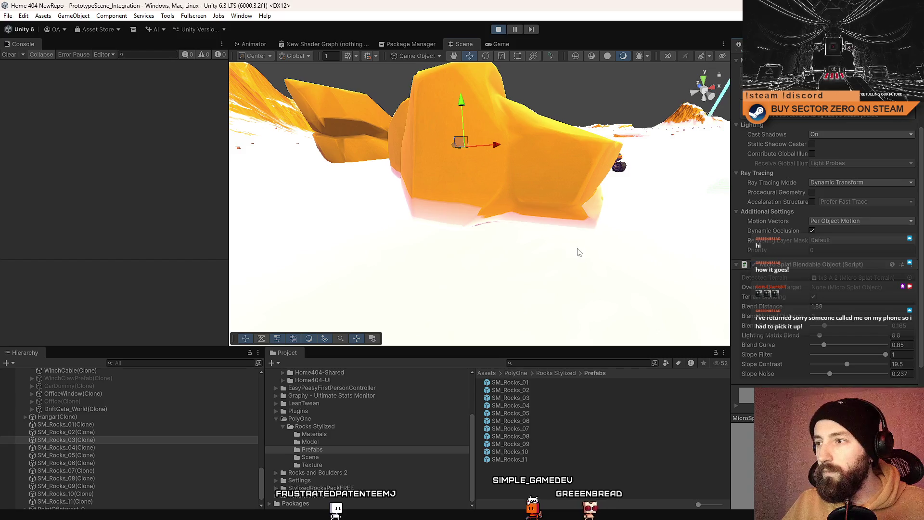
drag(825, 325, 741, 309)
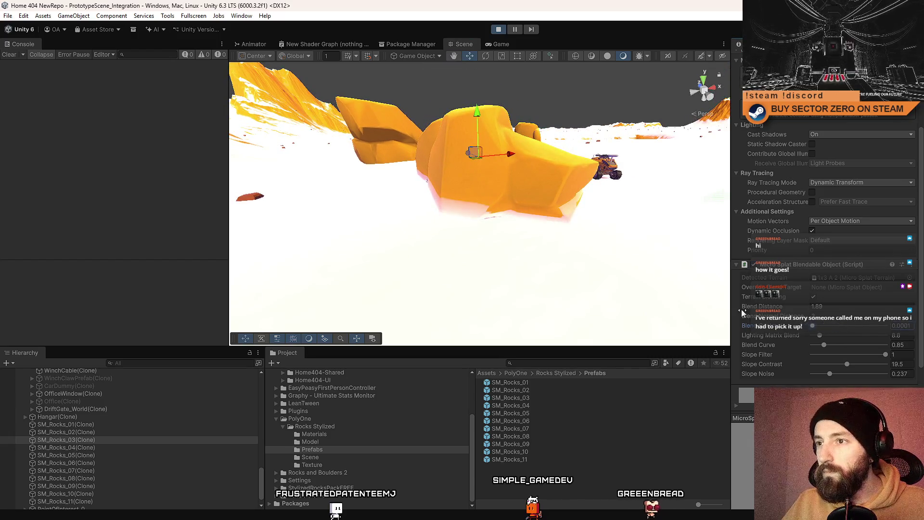
mouse_move(827, 321)
mouse_down()
mouse_move(823, 335)
mouse_move(865, 348)
mouse_move(793, 341)
mouse_move(824, 341)
mouse_up()
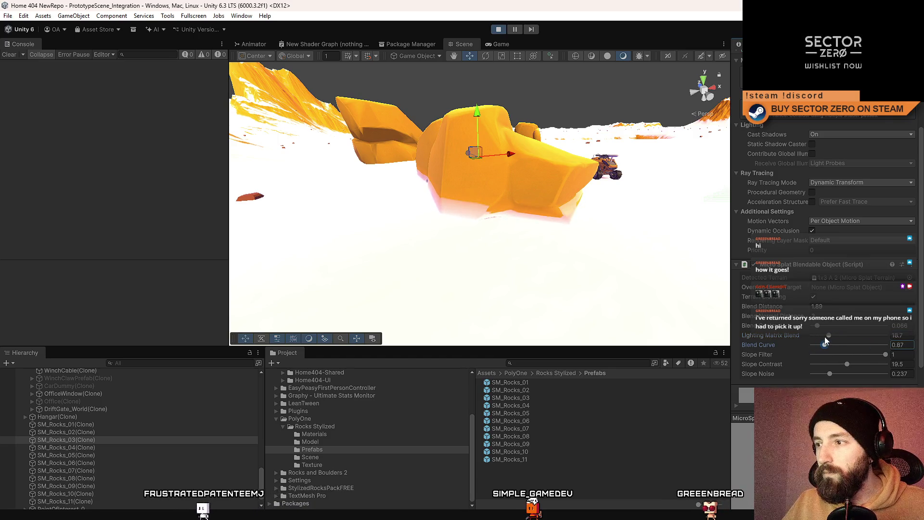
mouse_move(785, 312)
mouse_down()
mouse_move(796, 312)
mouse_move(769, 315)
mouse_move(772, 305)
mouse_move(874, 319)
mouse_up()
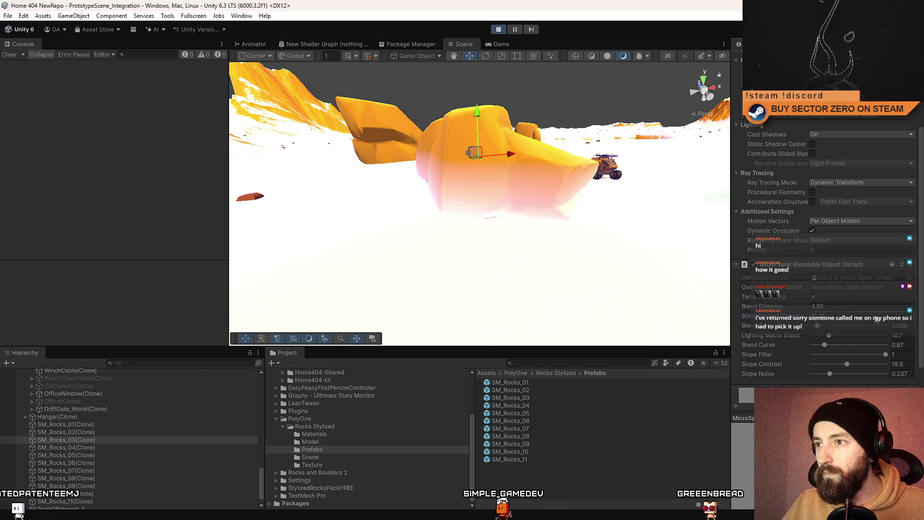
text(2)
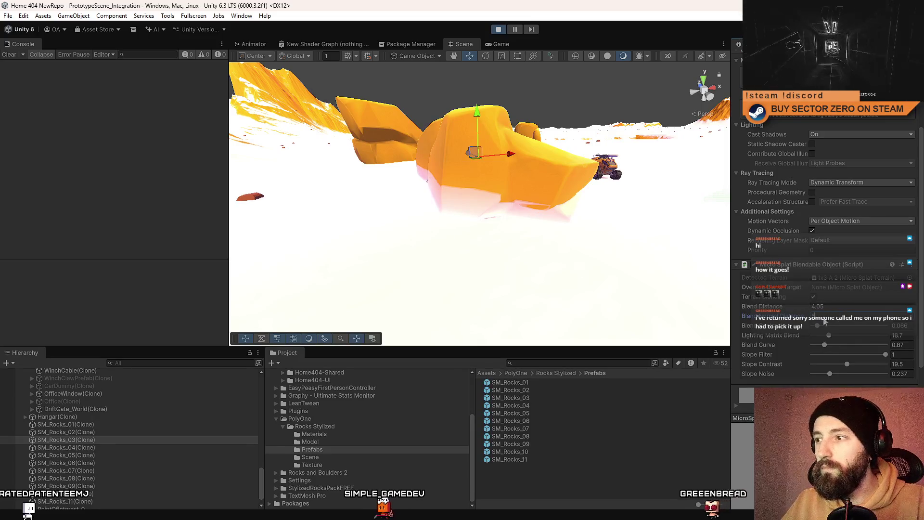
Step: Set Blend to about 0.007, Lighting Matrix Blend 5.2, Slope Filter 0.98 and Slope Contrast 23.6
mouse_move(536, 262)
mouse_down()
mouse_move(520, 245)
mouse_move(223, 226)
mouse_move(491, 190)
mouse_up()
mouse_move(457, 152)
mouse_down()
mouse_move(454, 200)
mouse_move(448, 153)
mouse_up()
drag(826, 327, 810, 326)
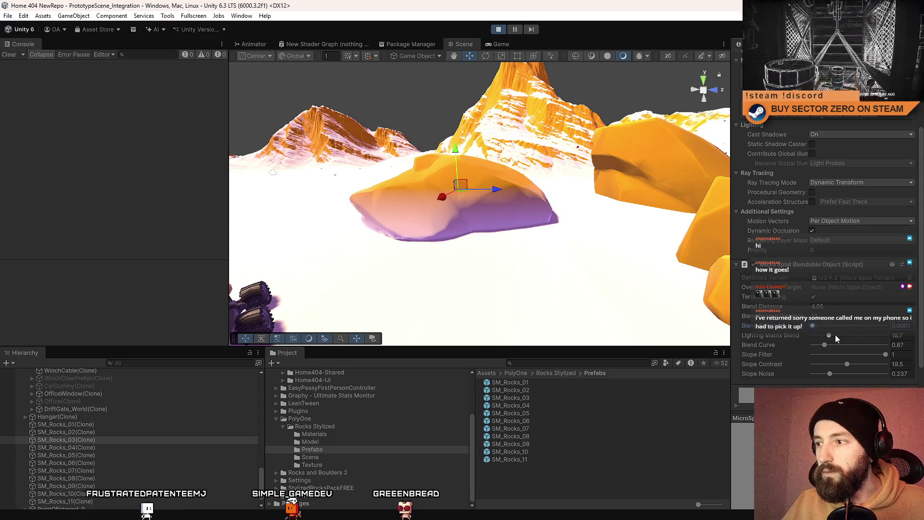
drag(874, 334, 788, 336)
mouse_move(515, 237)
mouse_down()
mouse_move(835, 242)
mouse_move(833, 320)
mouse_move(823, 332)
mouse_move(851, 343)
mouse_move(796, 343)
mouse_move(824, 344)
mouse_up()
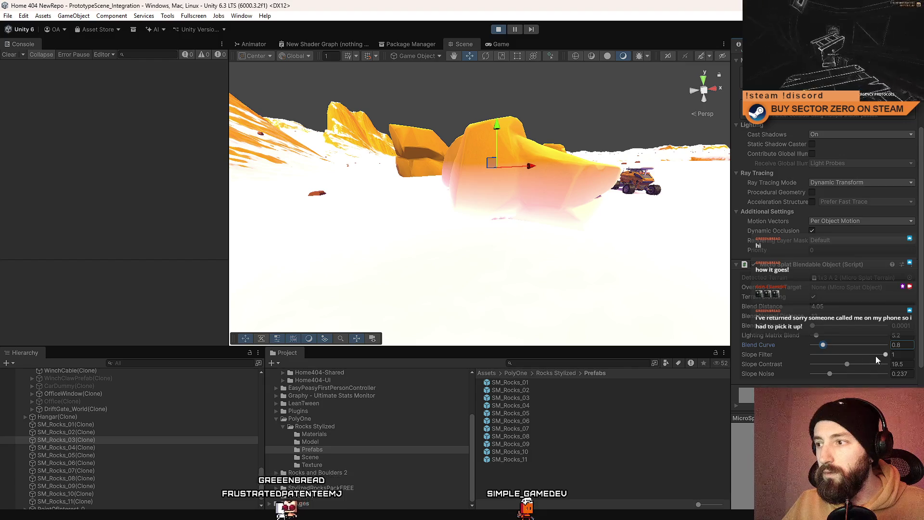
drag(882, 353, 882, 355)
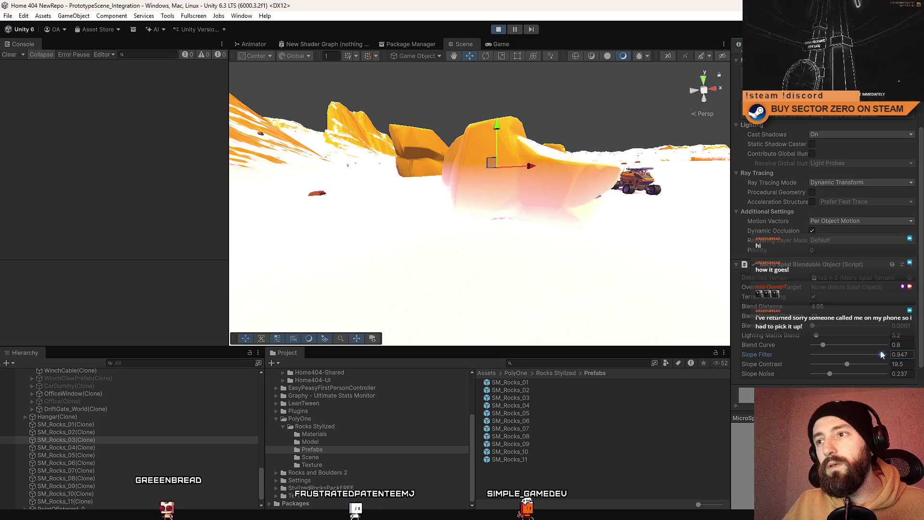
mouse_move(552, 149)
mouse_down()
mouse_move(351, 244)
mouse_move(313, 204)
mouse_move(528, 240)
mouse_move(627, 274)
mouse_move(481, 231)
mouse_move(552, 244)
mouse_move(379, 210)
mouse_move(433, 216)
mouse_up()
click(885, 356)
drag(875, 353, 892, 355)
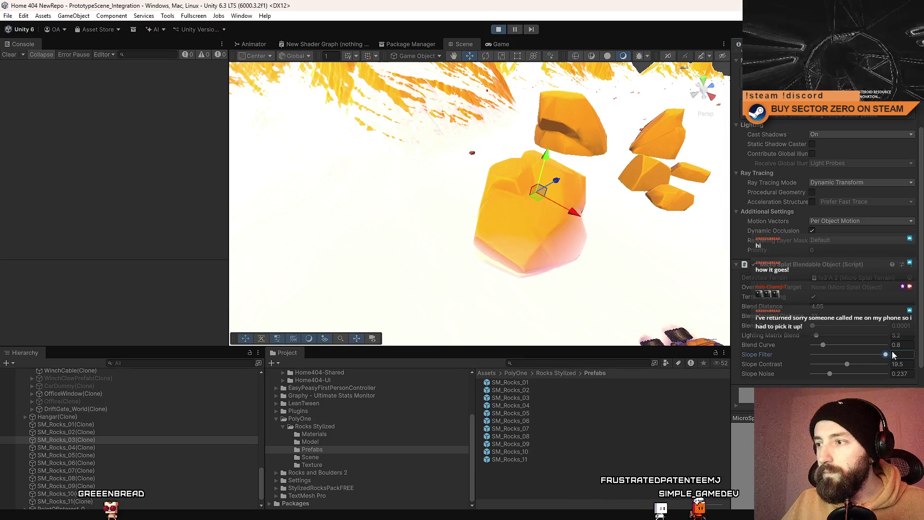
click(854, 365)
drag(433, 202, 394, 181)
Step: In the Game view, steer the rover right, left and right past the blended rocks to a stop
click(501, 44)
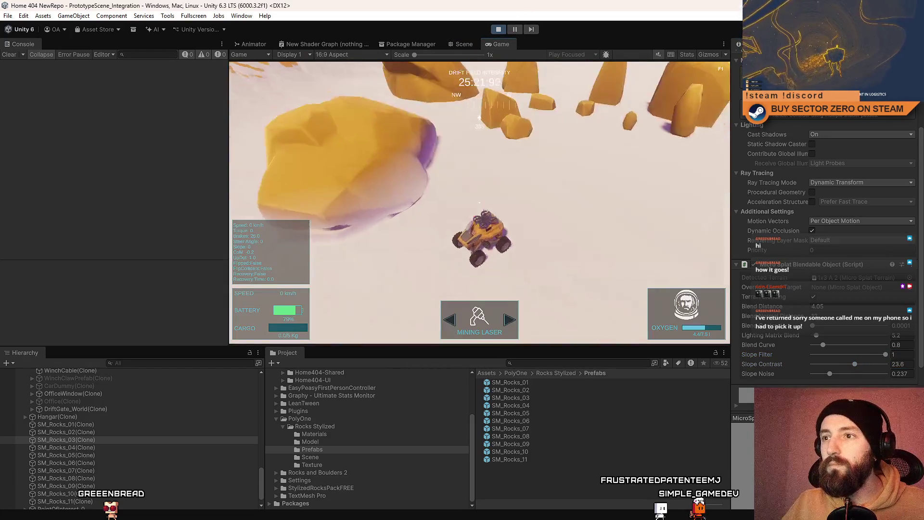
key(w)
key(d)
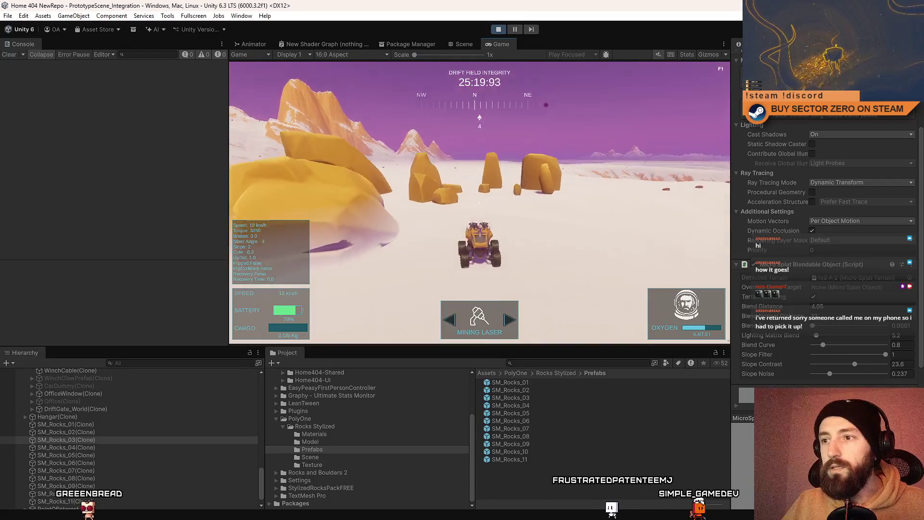
key(d)
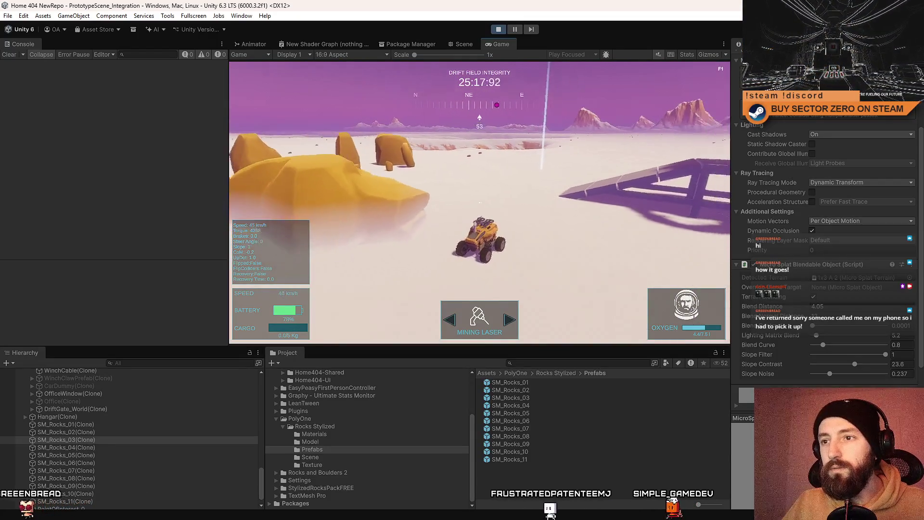
key(a)
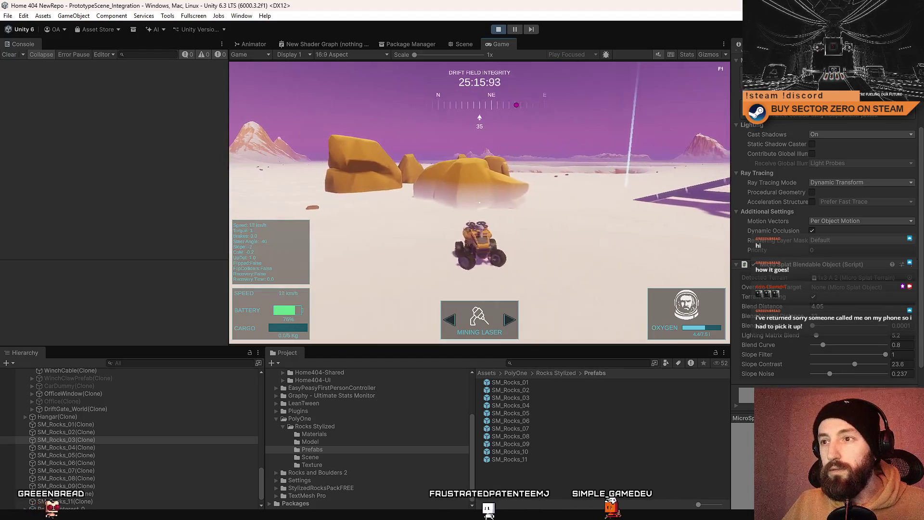
key(a)
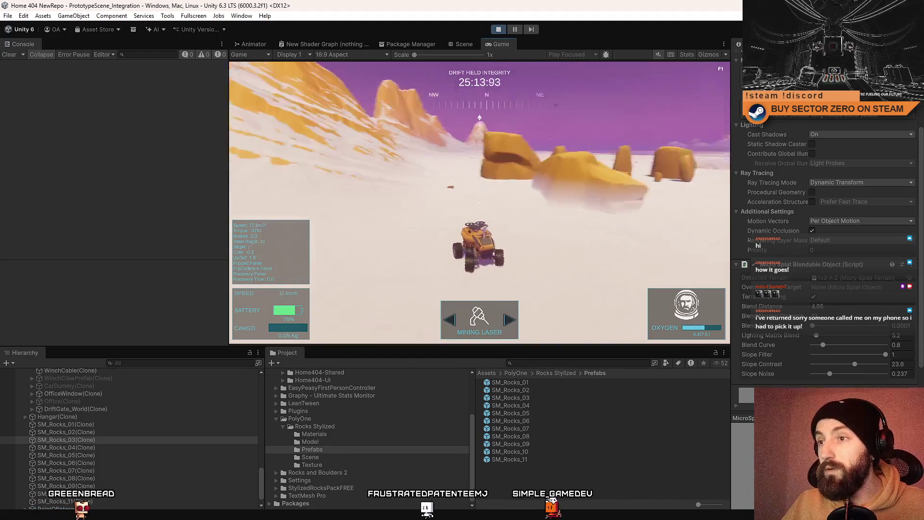
key(d)
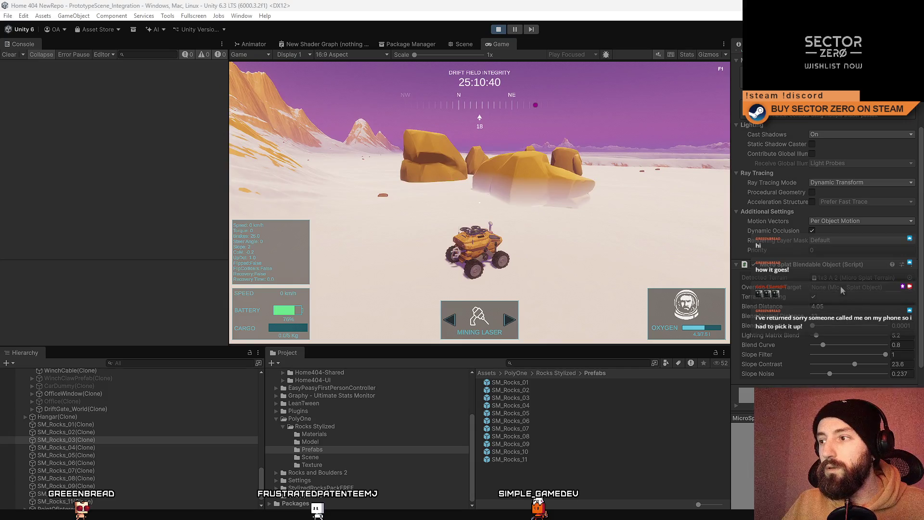
Step: Enter Play mode and raise SM_Rocks_03's Blend Curve to 0.82
scroll(803, 266, up, 3)
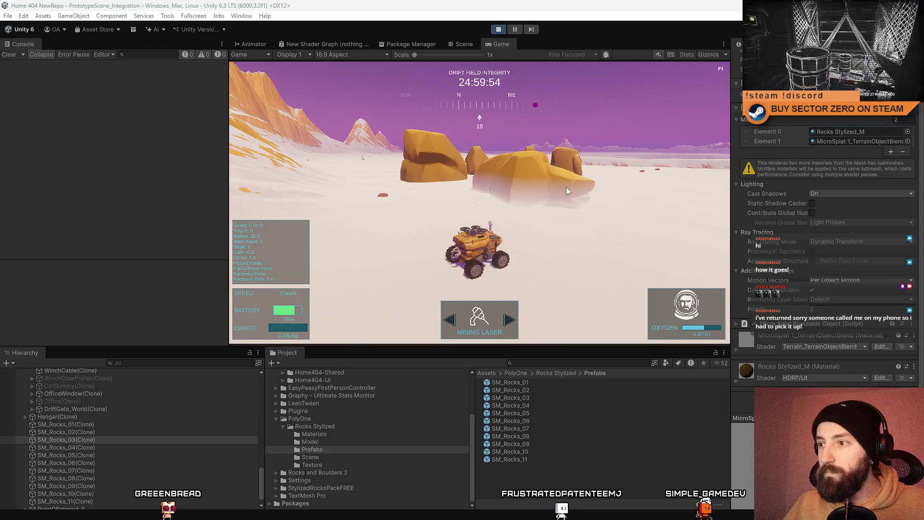
click(459, 45)
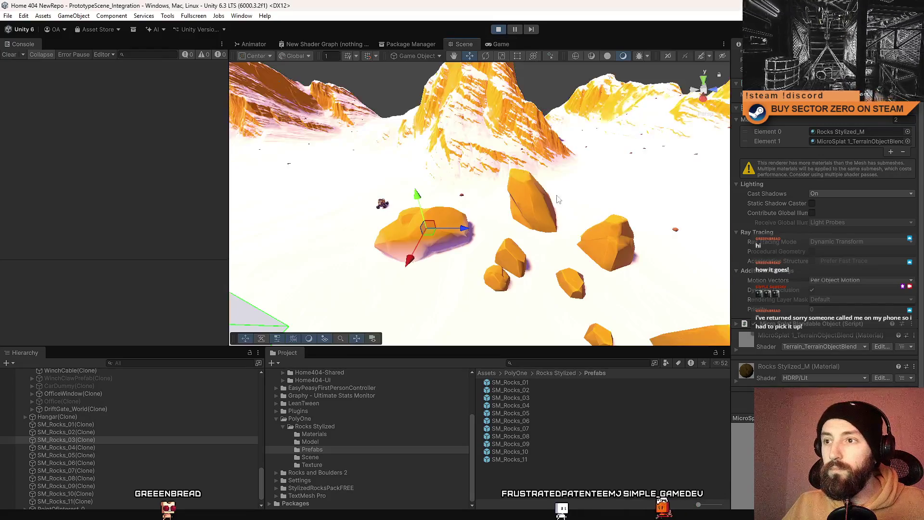
click(498, 30)
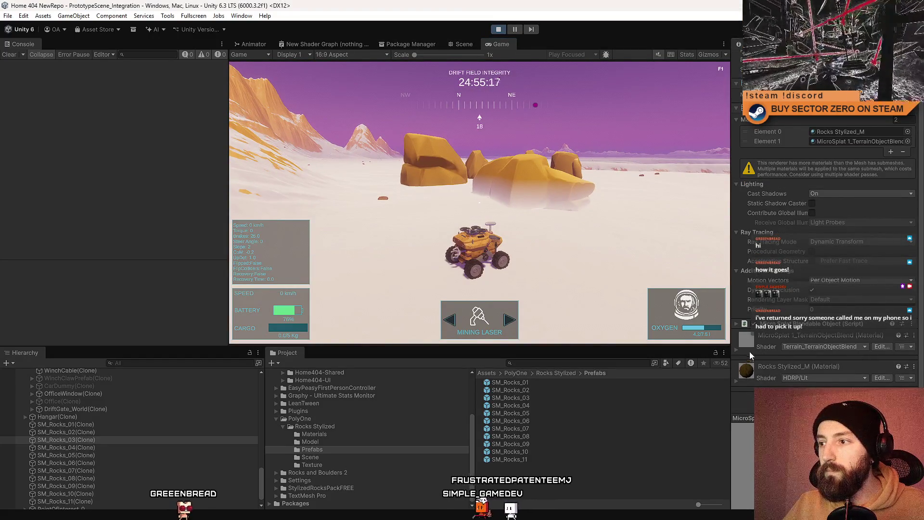
scroll(805, 354, down, 2)
mouse_move(812, 358)
mouse_down()
mouse_move(847, 361)
mouse_move(801, 354)
mouse_move(813, 369)
mouse_up()
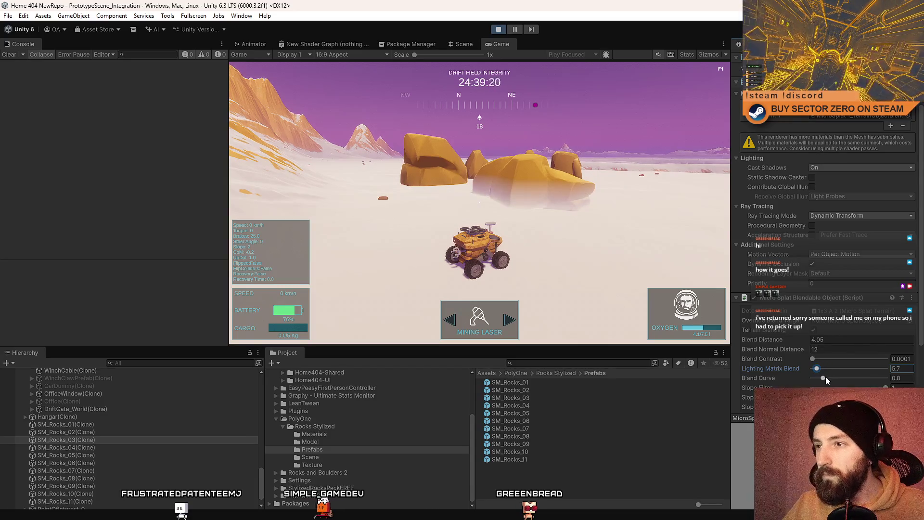
mouse_move(823, 381)
mouse_down()
mouse_move(841, 380)
mouse_move(822, 378)
mouse_up()
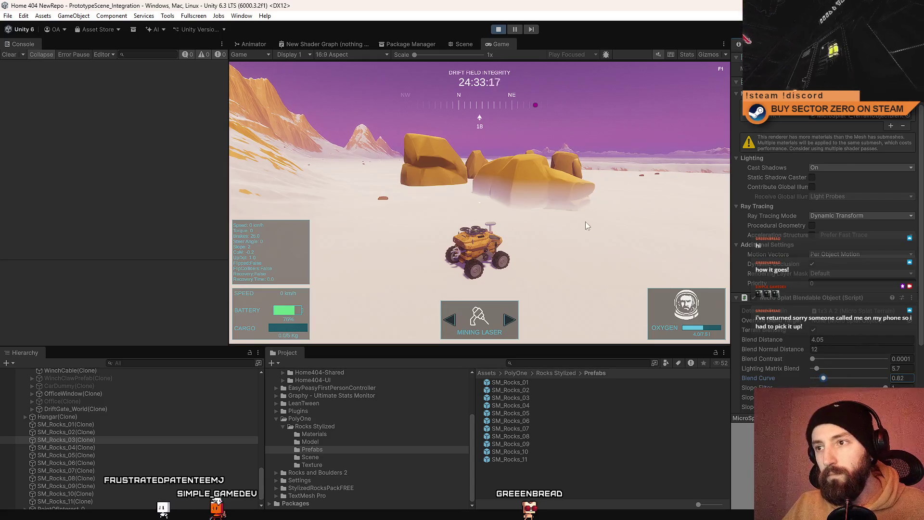
Step: Drive the rover forward beside a rock, briefly checking the blend fullscreen
click(586, 226)
key(w)
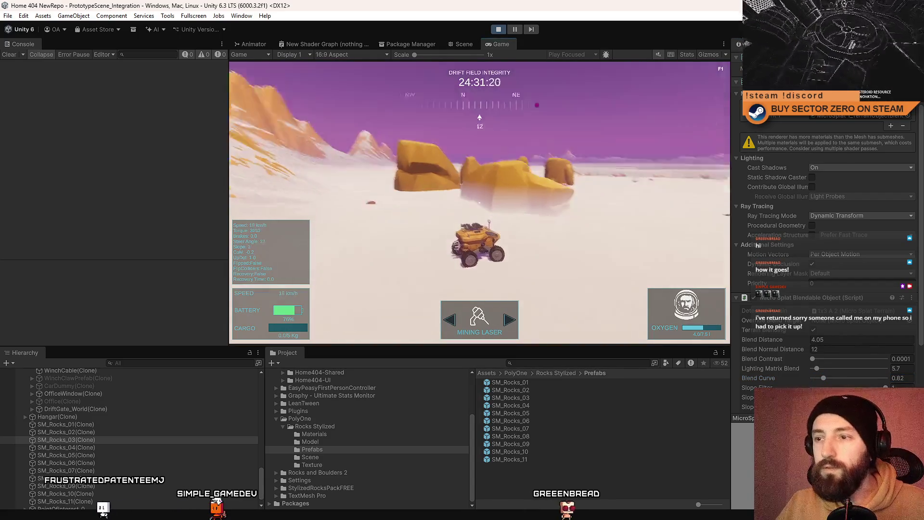
key(F10)
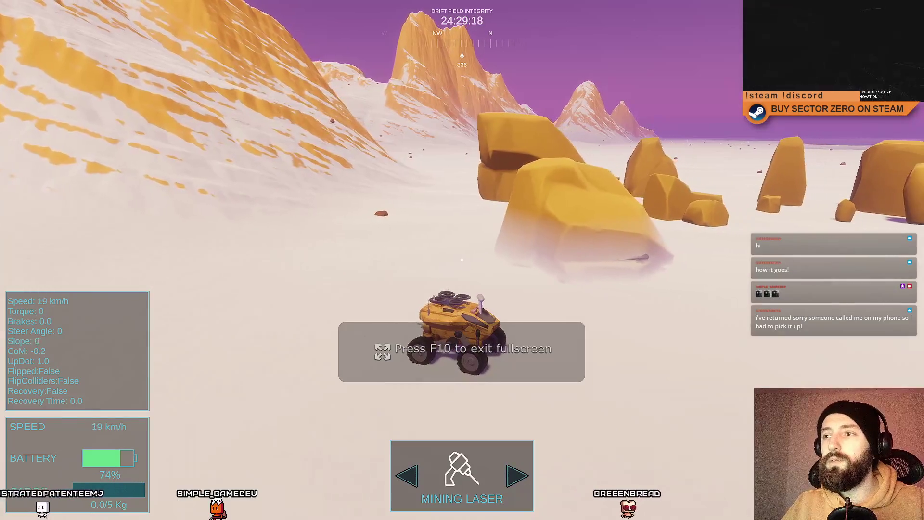
key(F10)
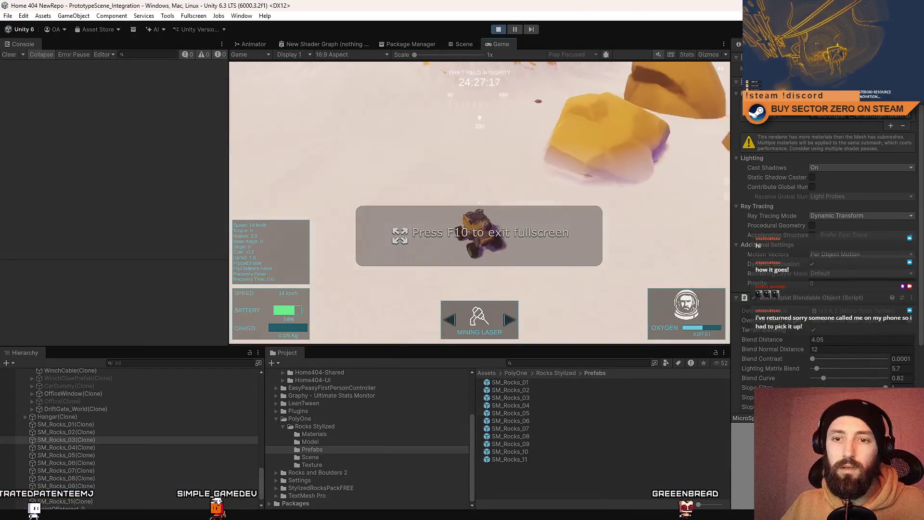
click(229, 363)
Step: Select the Sun light and set its Shadows Resolution to Ultra
text(sun)
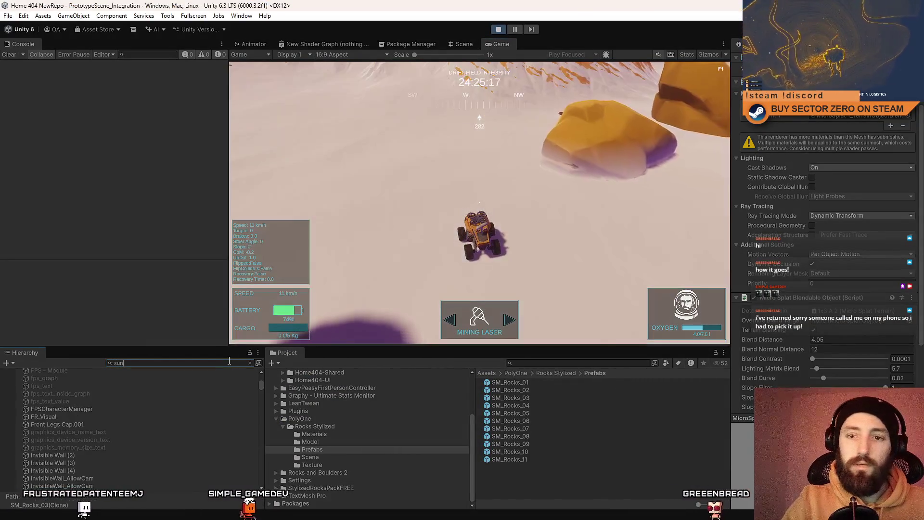
click(76, 379)
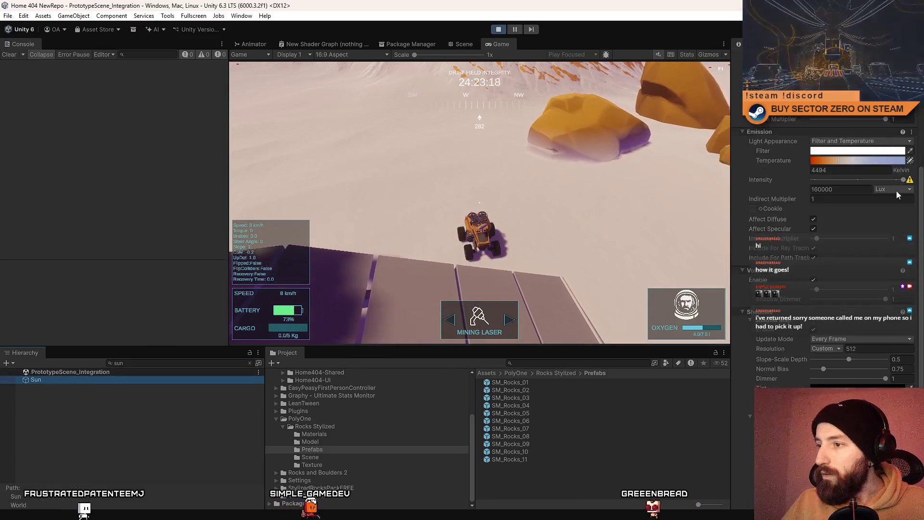
scroll(897, 194, down, 3)
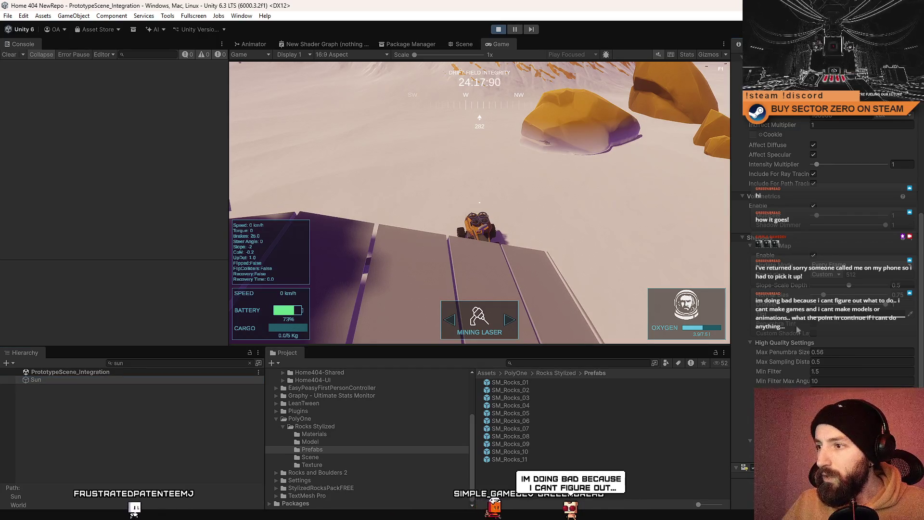
click(826, 273)
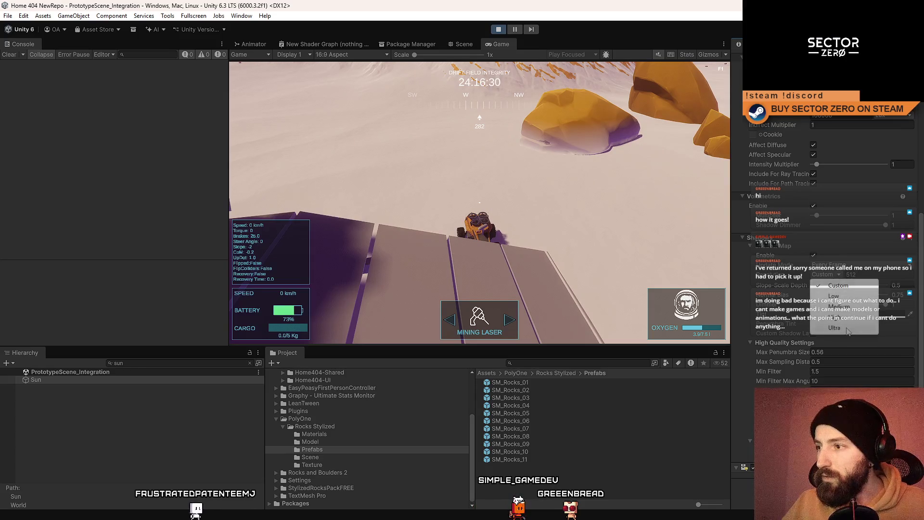
click(846, 329)
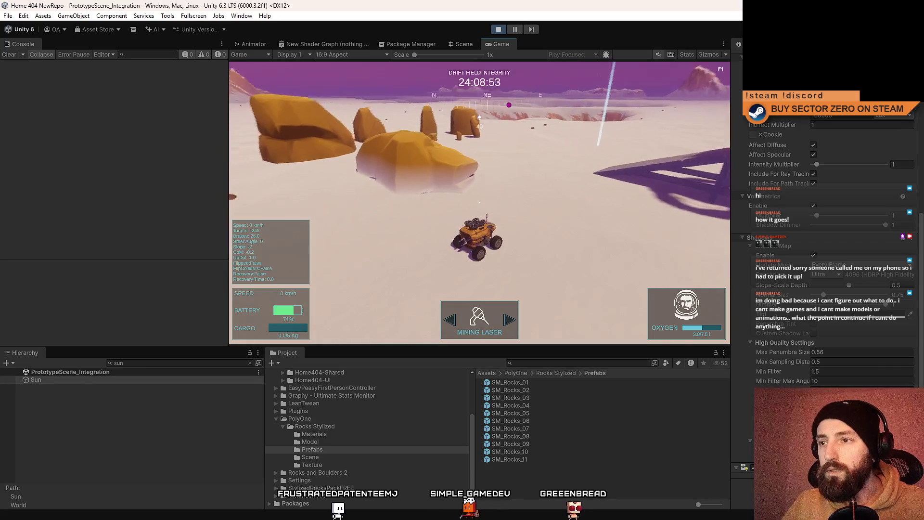
key(F10)
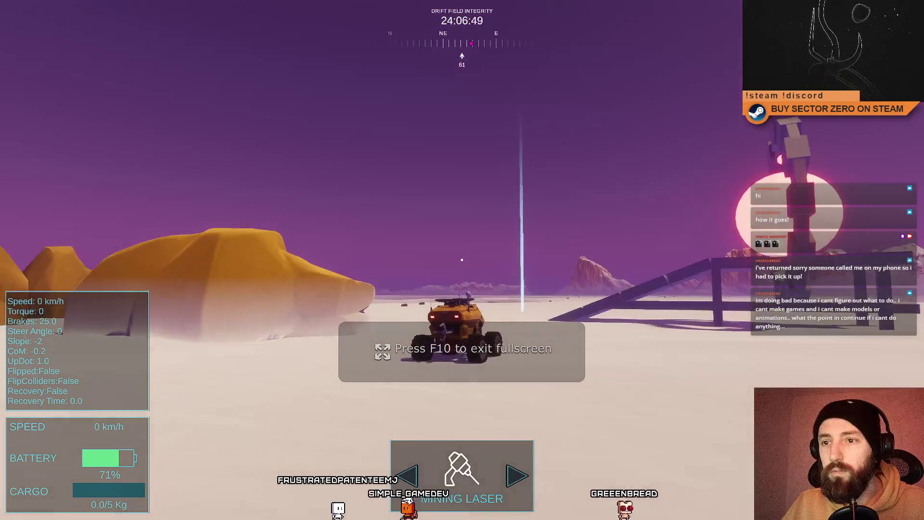
key(F10)
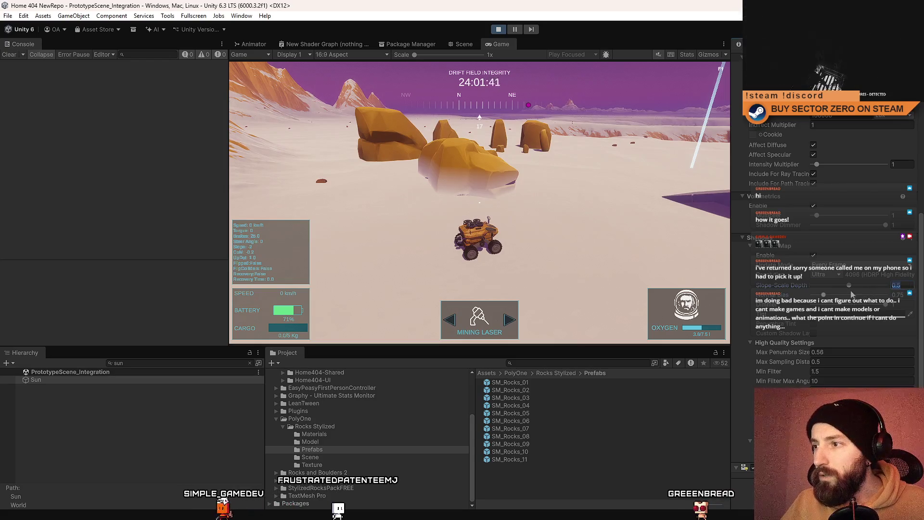
Step: Set the Sun's Slope-Scale Depth shadow bias to 0.5
mouse_move(850, 285)
mouse_down()
mouse_move(842, 288)
mouse_move(885, 288)
mouse_up()
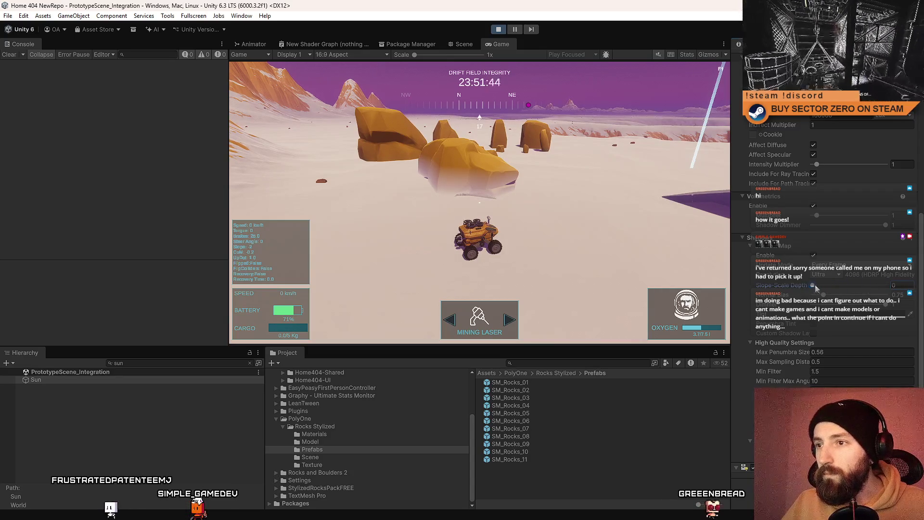
click(851, 285)
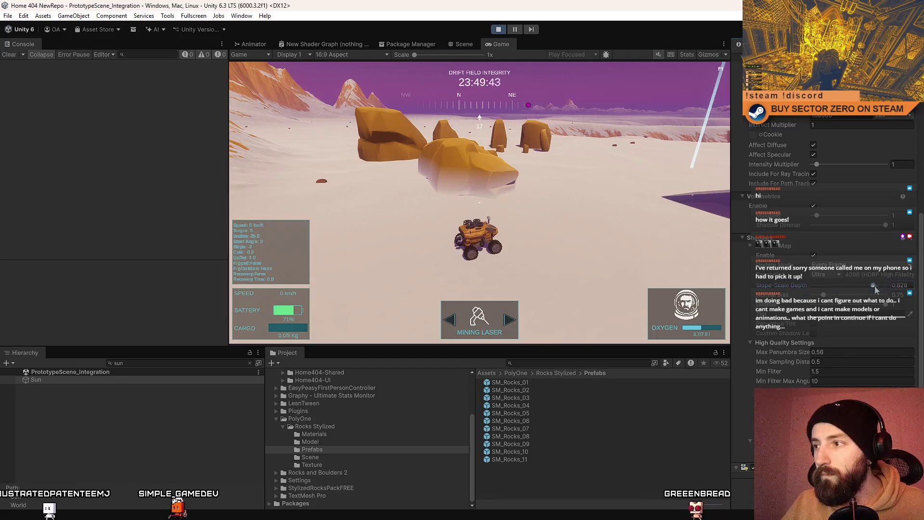
double_click(899, 285)
text(0.5)
key(Return)
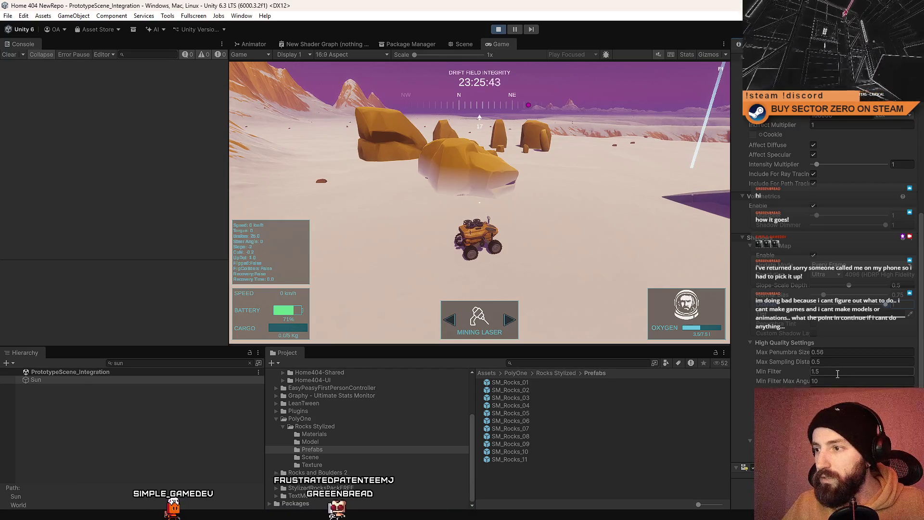
Step: Retune the Sun's Min Filter Max Angle and raise its Min Filter value
mouse_move(797, 382)
mouse_down()
mouse_move(741, 385)
mouse_move(740, 371)
mouse_move(775, 371)
mouse_up()
click(818, 372)
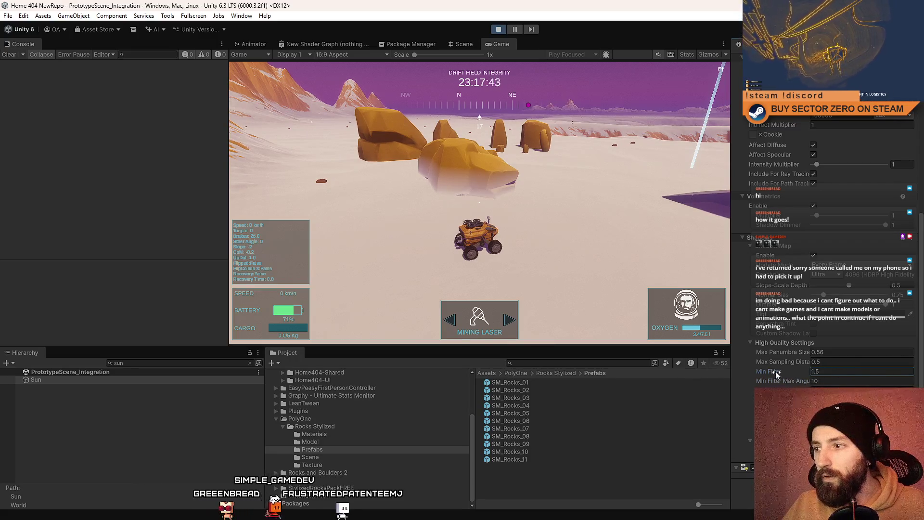
drag(848, 373, 910, 373)
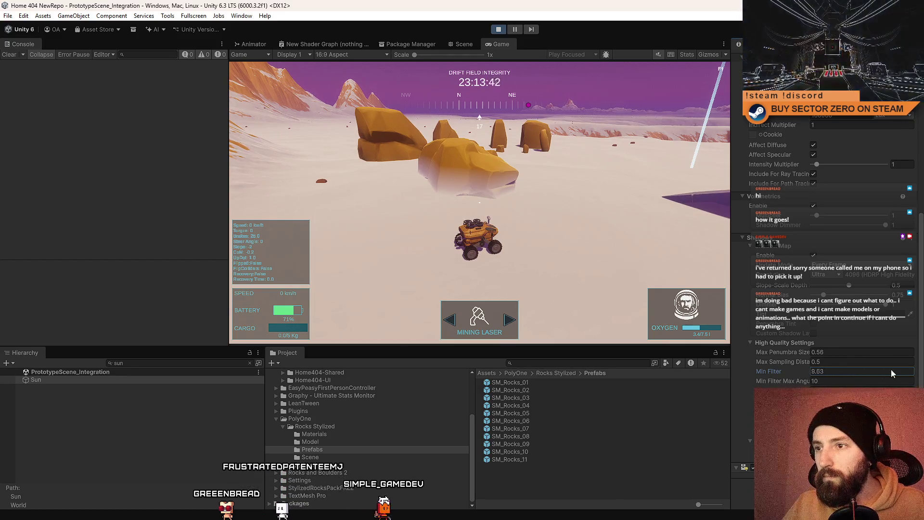
key(F10)
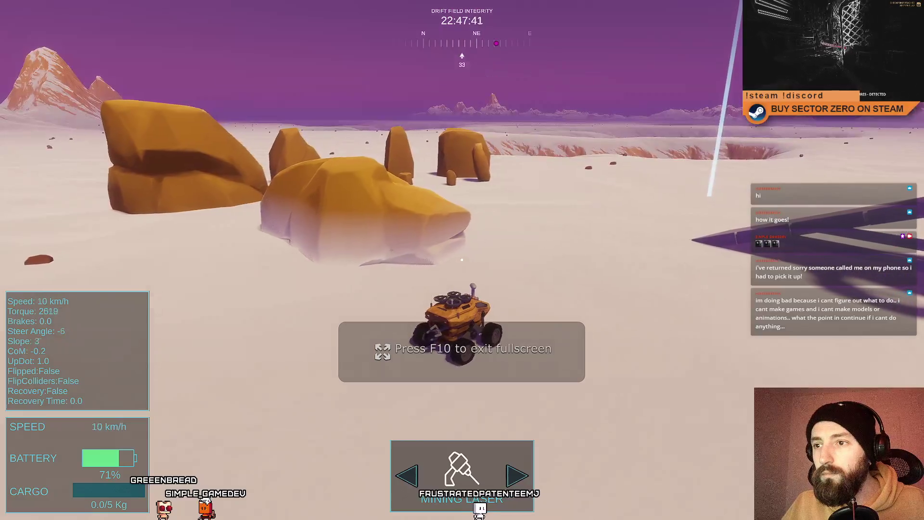
Step: Drive the rover around the orange rocks in fullscreen, then go back to the Scene view
key(s)
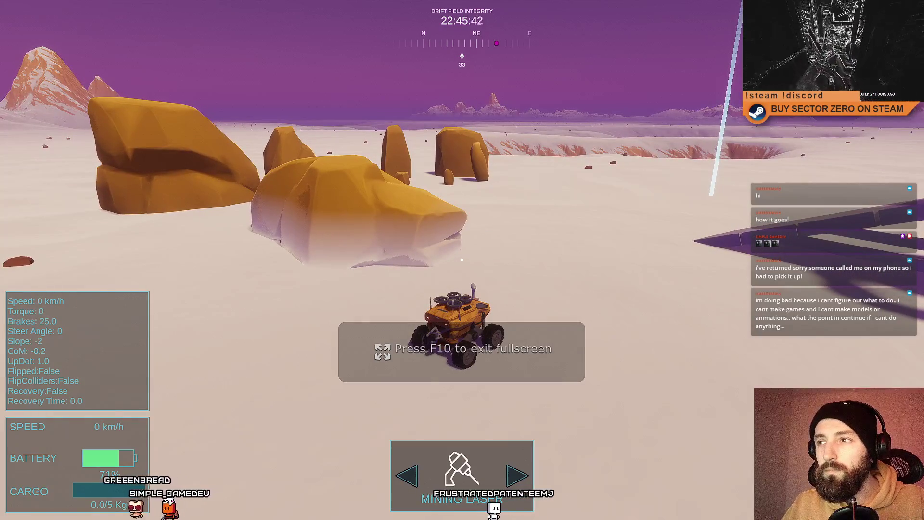
key(F10)
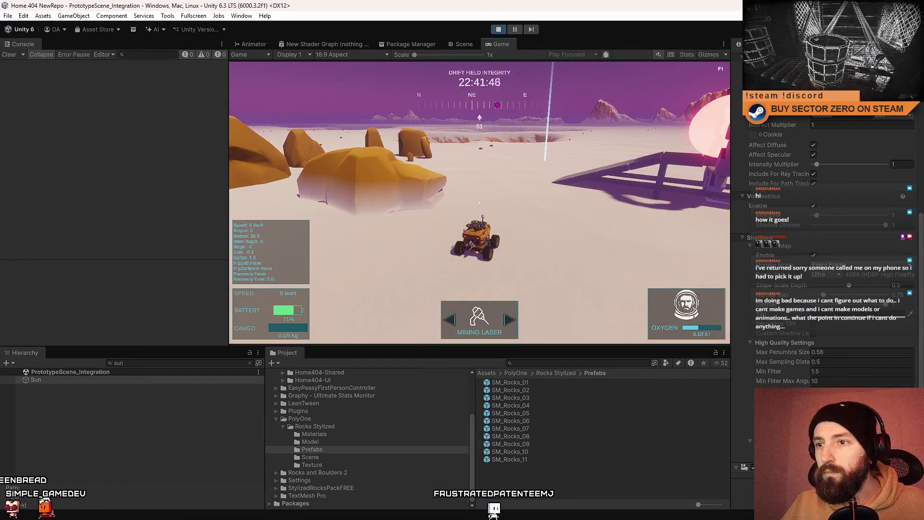
key(w)
key(F10)
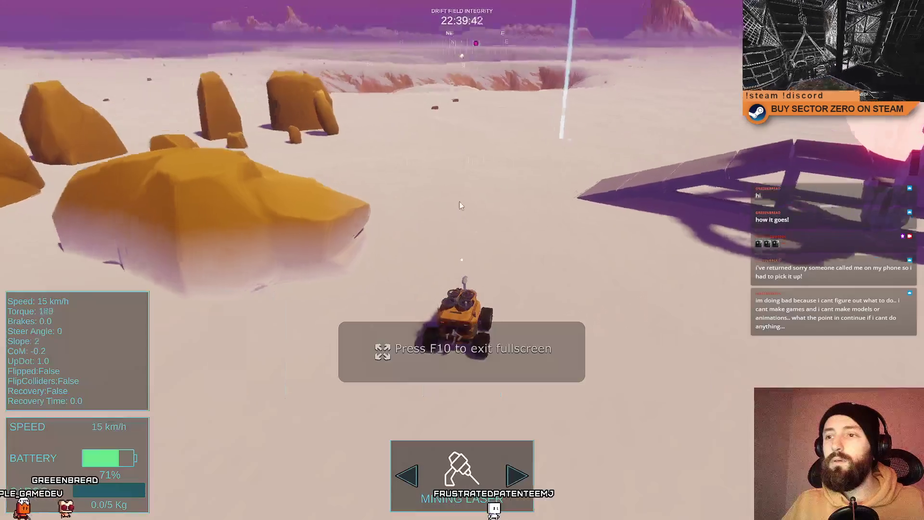
key(a)
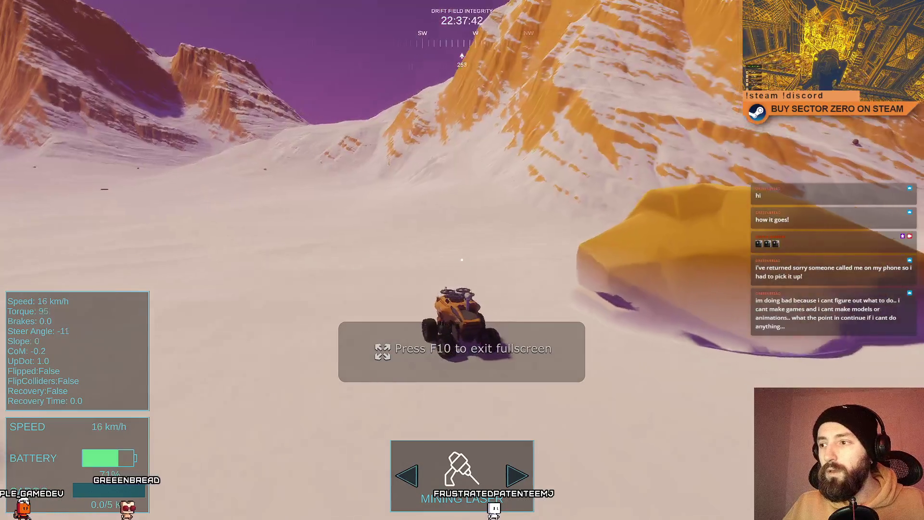
key(s)
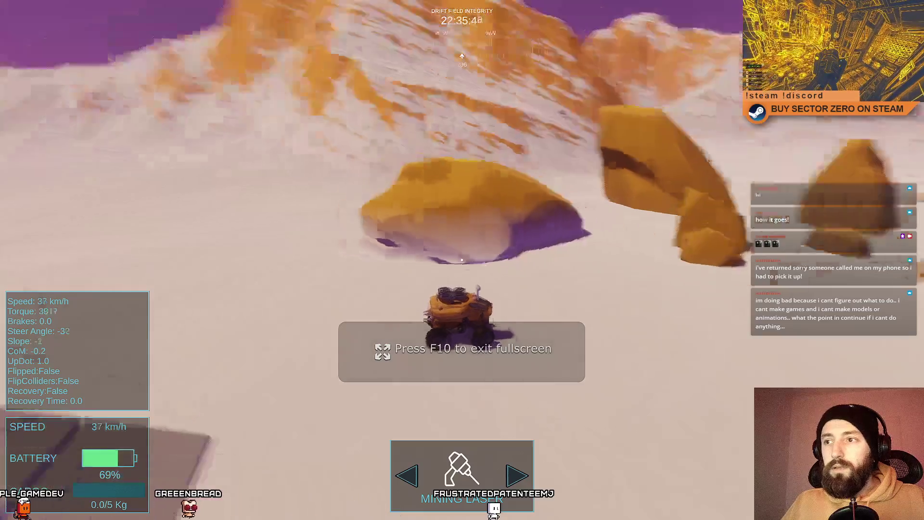
key(w)
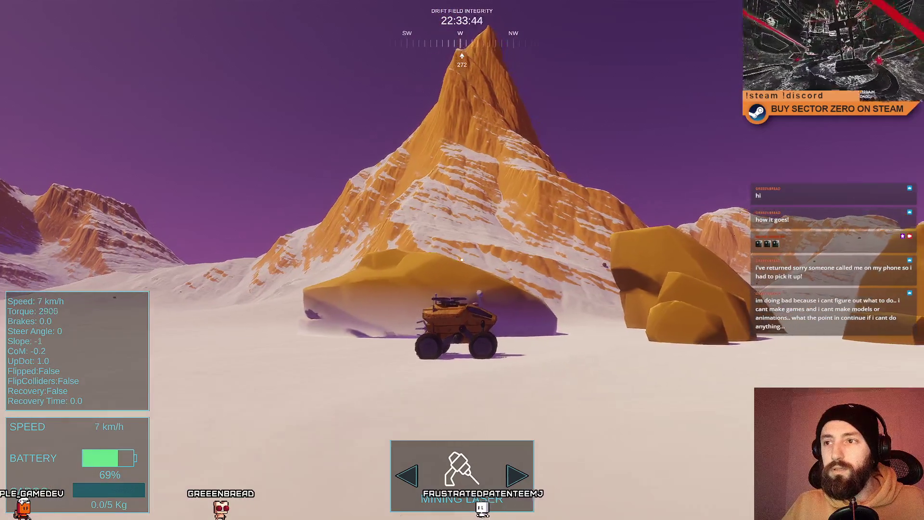
key(a)
key(s)
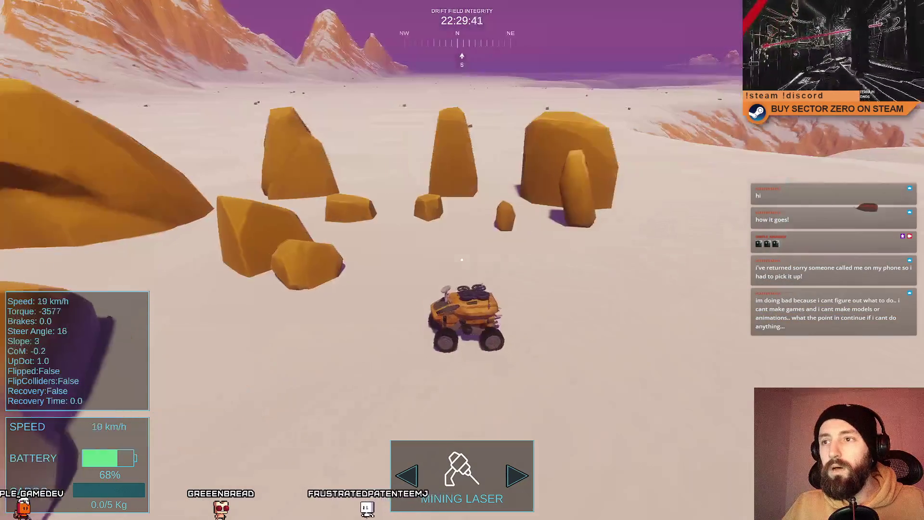
key(w)
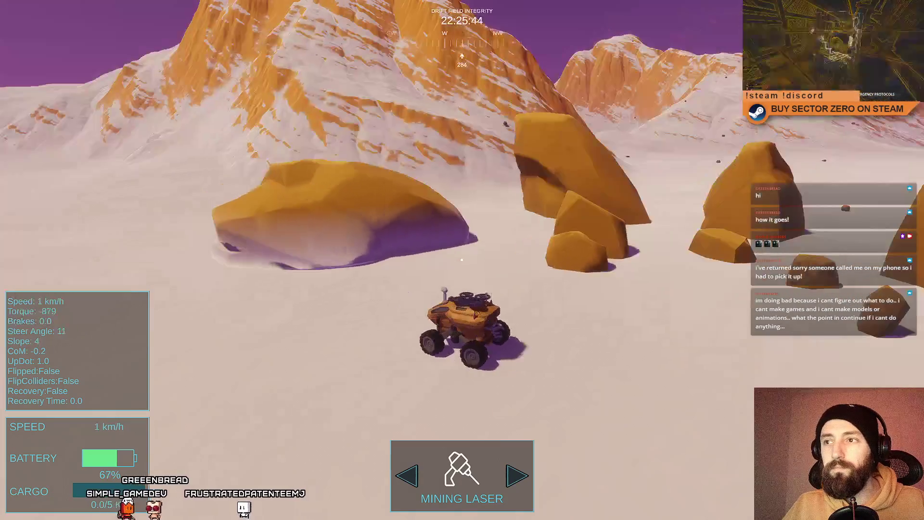
key(F11)
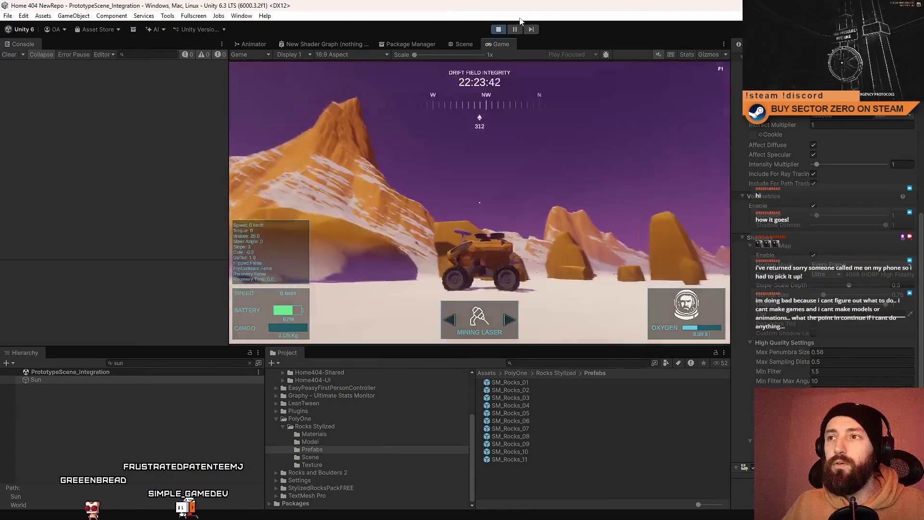
click(463, 43)
Step: Select one of the placed rocks and frame it in the Scene view
key(f)
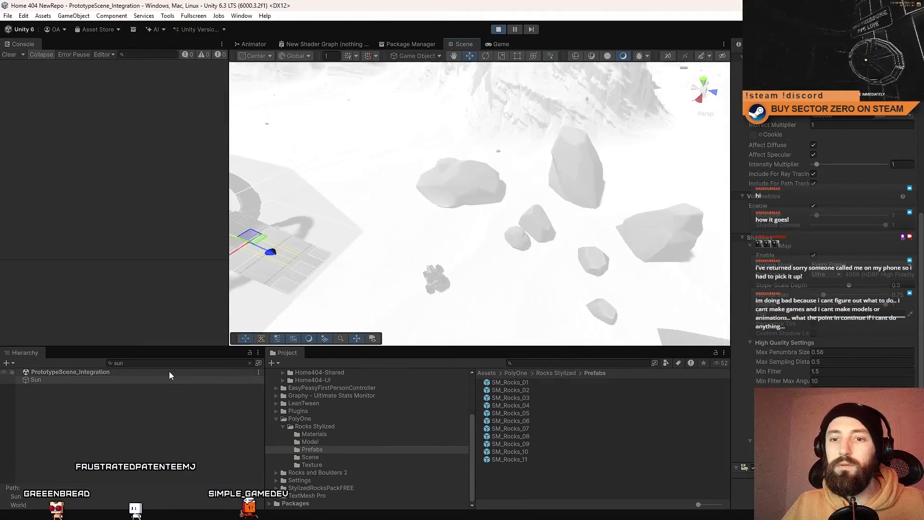
click(462, 226)
mouse_move(462, 227)
mouse_down()
mouse_move(560, 227)
mouse_move(546, 251)
mouse_up()
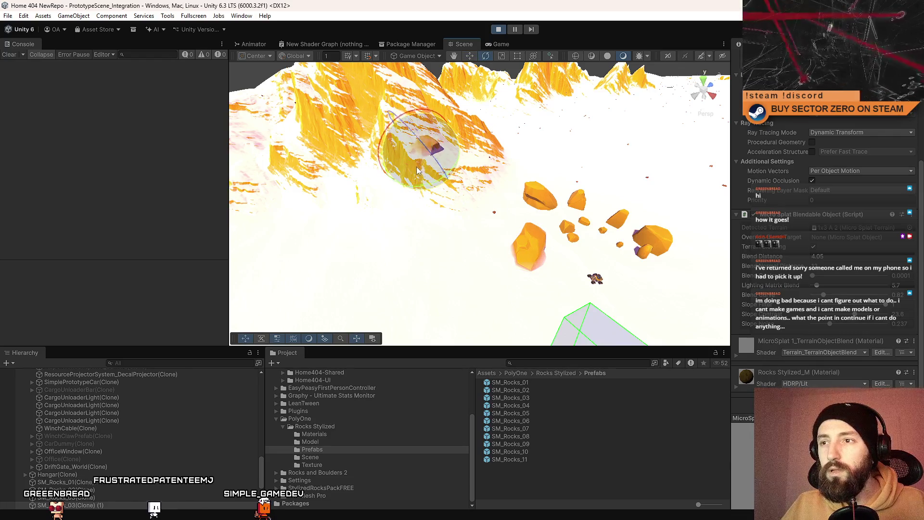
key(f)
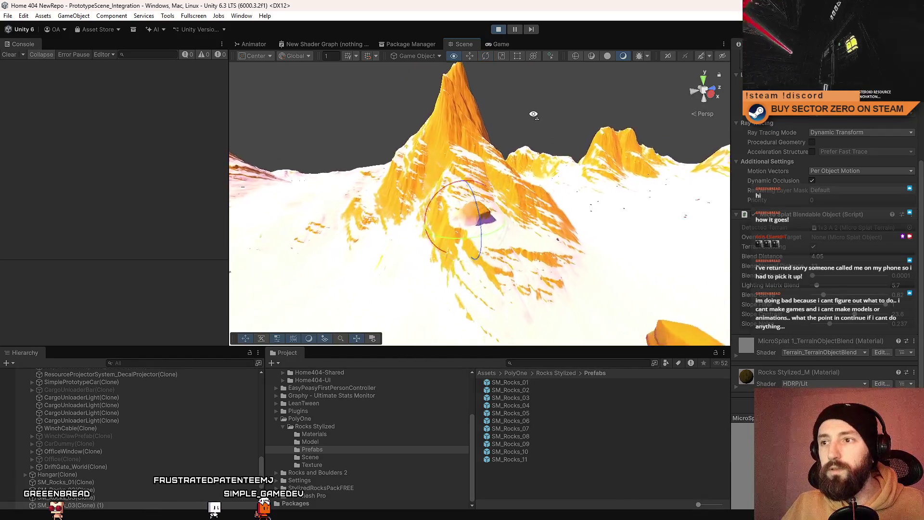
mouse_move(481, 144)
mouse_down()
mouse_move(522, 130)
mouse_move(443, 220)
mouse_move(405, 124)
mouse_up()
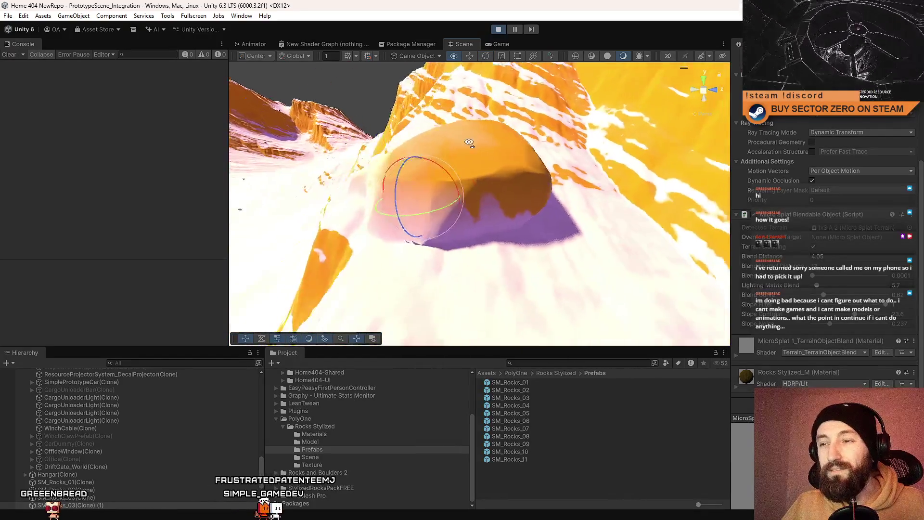
Step: Drag the rock up the mountain slope with the Move tool and check it
key(w)
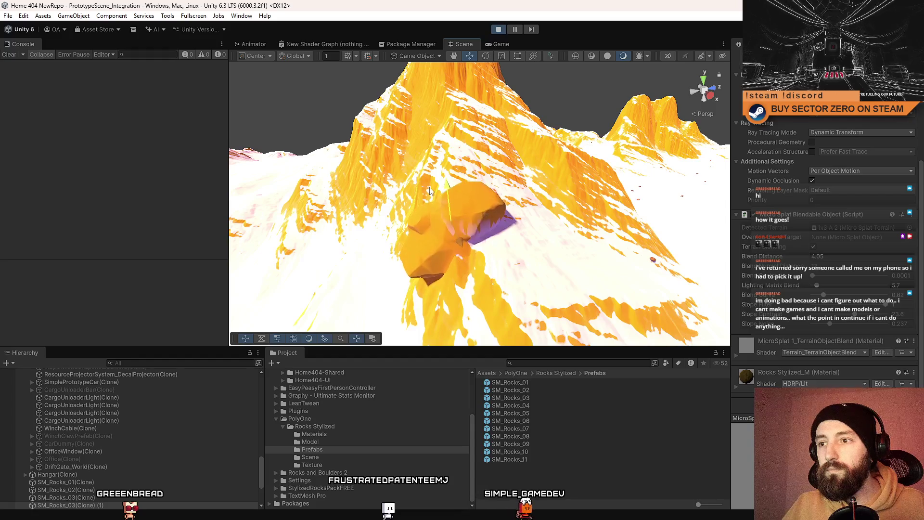
drag(430, 191, 404, 120)
mouse_move(428, 188)
mouse_down()
mouse_move(756, 255)
mouse_move(358, 184)
mouse_move(385, 289)
mouse_up()
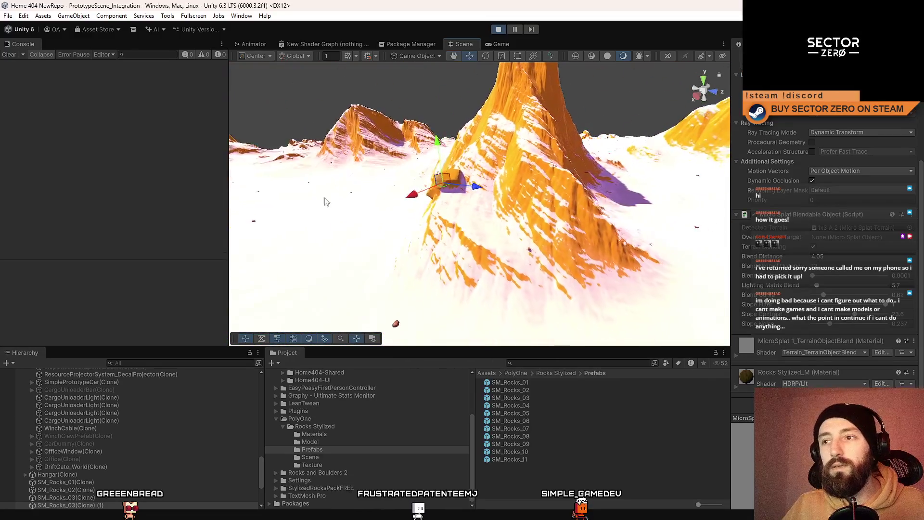
click(394, 320)
mouse_move(394, 319)
mouse_down()
mouse_move(373, 229)
mouse_move(568, 194)
mouse_move(147, 260)
mouse_move(736, 145)
mouse_move(905, 215)
mouse_move(82, 247)
mouse_move(803, 238)
mouse_move(533, 88)
mouse_up()
click(503, 42)
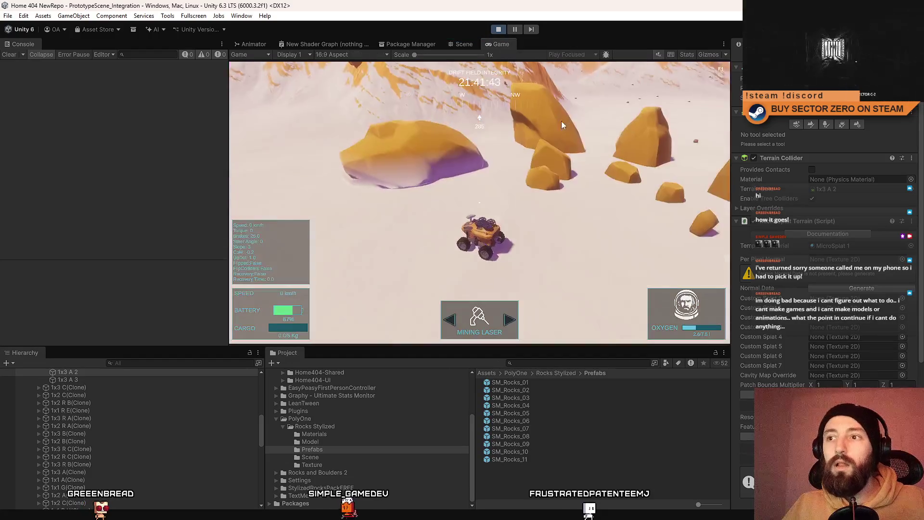
Step: Drive the rover forward past the rocks in fullscreen, then return to the Scene view
key(F10)
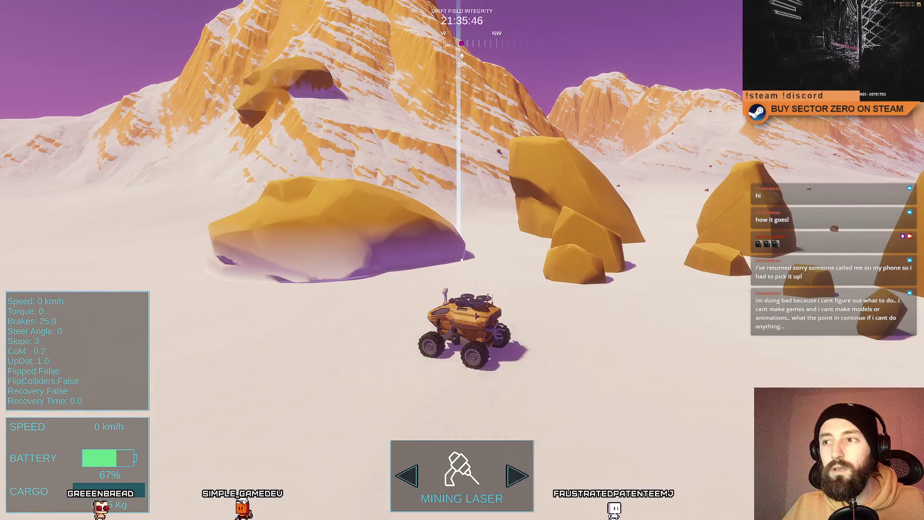
key(w)
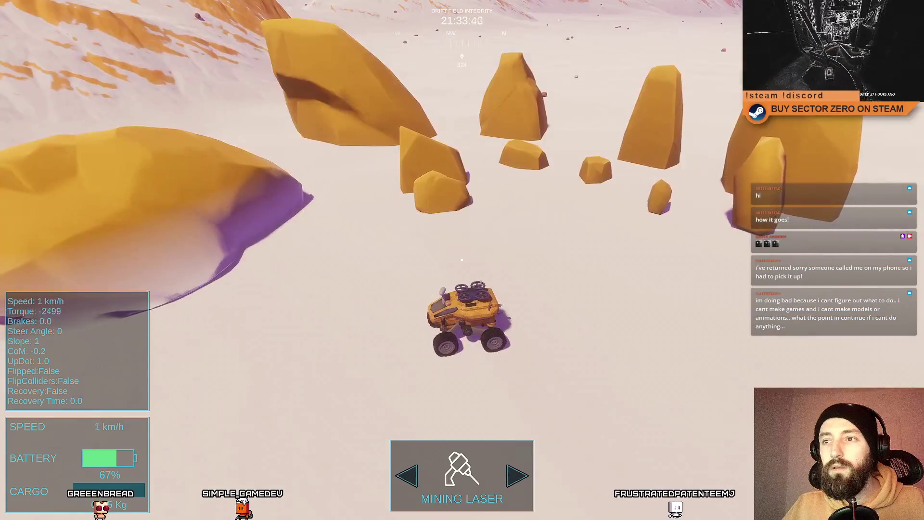
key(F10)
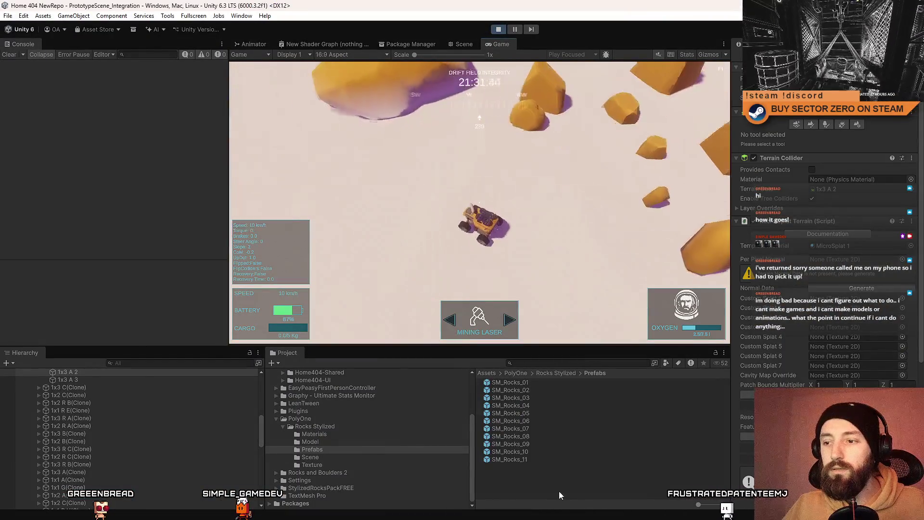
click(489, 226)
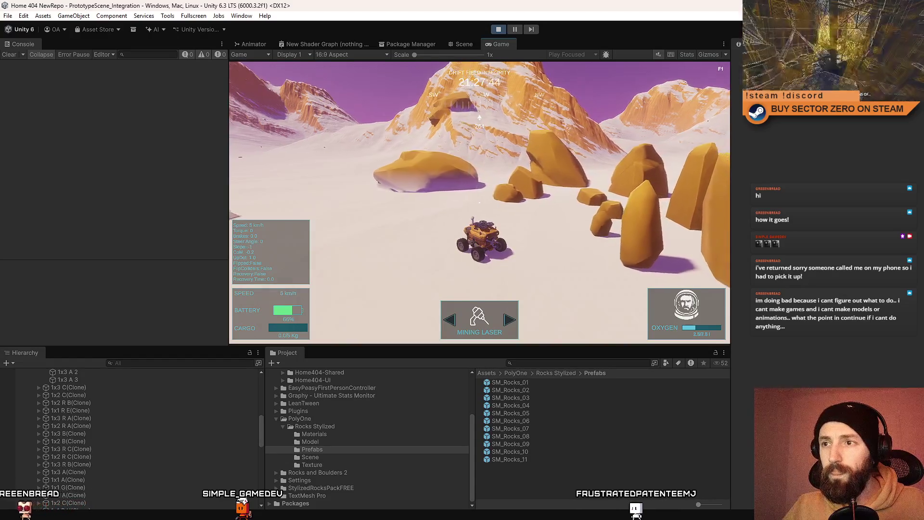
click(472, 45)
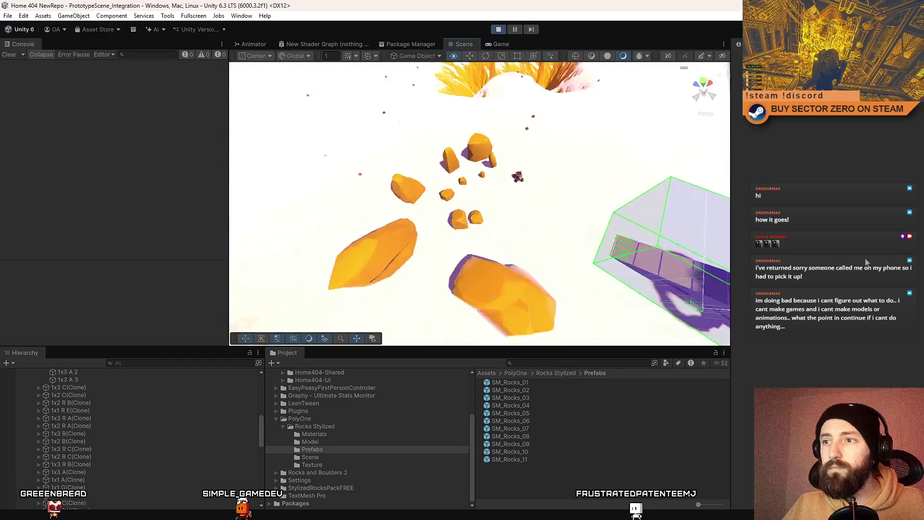
Step: Copy the Micro Splat Blendable Object component from the large blended rock
click(461, 212)
scroll(809, 322, down, 2)
right_click(780, 265)
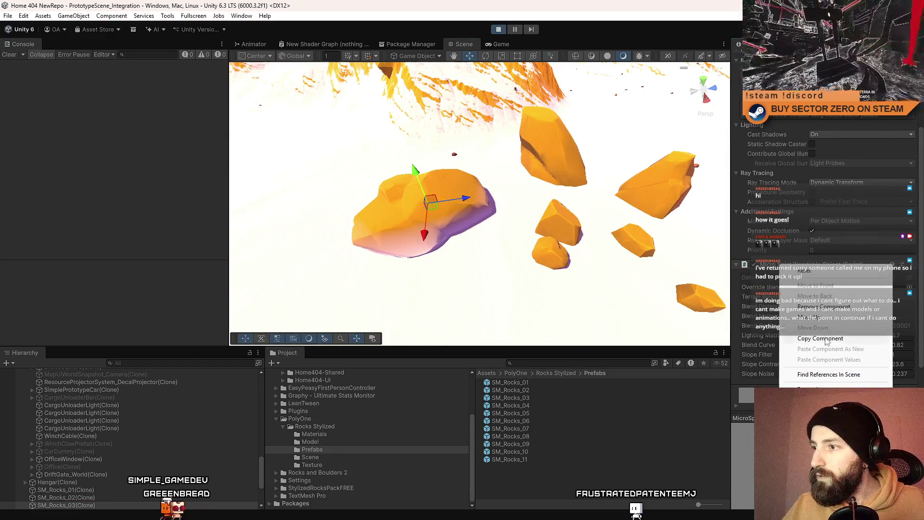
click(826, 338)
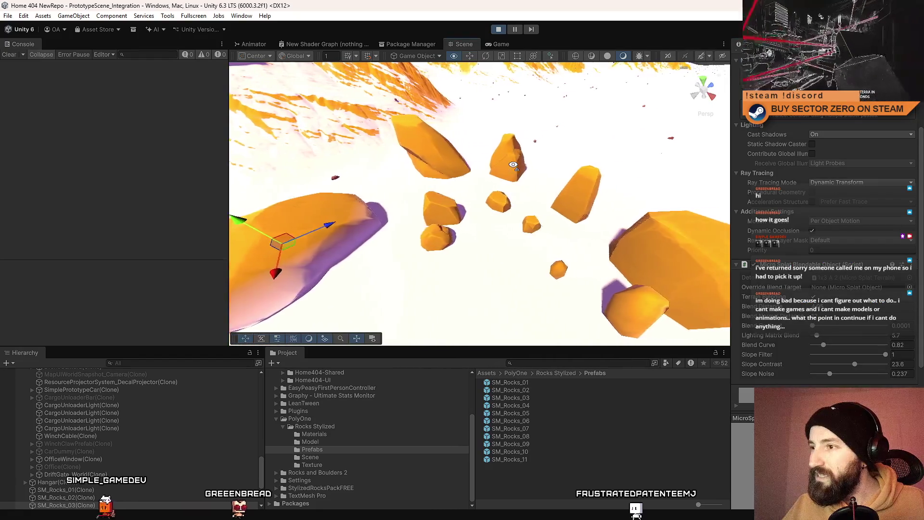
Step: Paste the component as new onto another rock's Mesh Renderer
key(w)
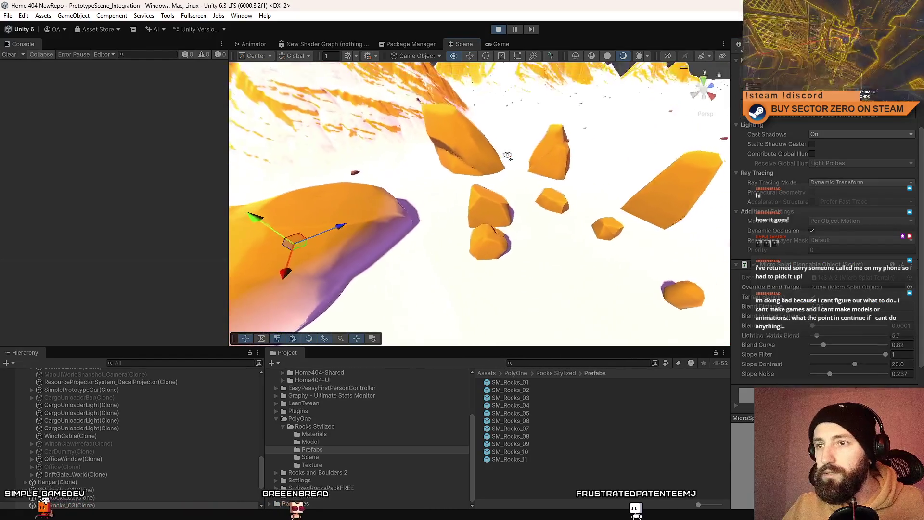
key(w)
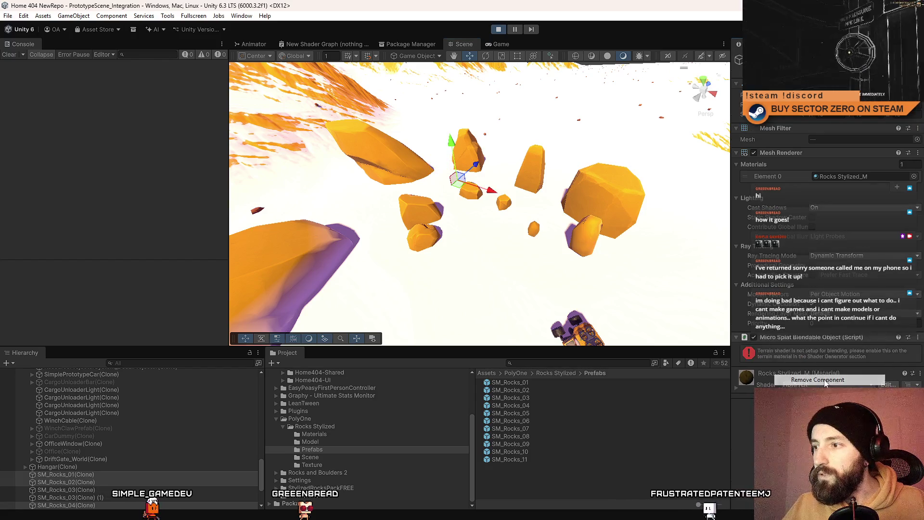
right_click(773, 154)
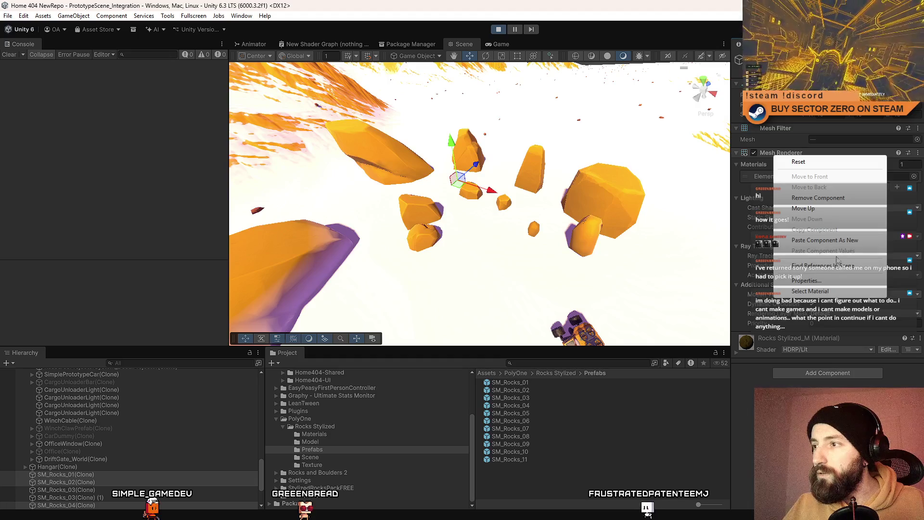
click(845, 240)
Step: Enable terrain blending on the pasted component and nudge the rock slightly left
mouse_move(477, 239)
mouse_down()
mouse_move(481, 221)
mouse_move(439, 158)
mouse_move(495, 192)
mouse_move(511, 178)
mouse_move(487, 171)
mouse_move(551, 213)
mouse_up()
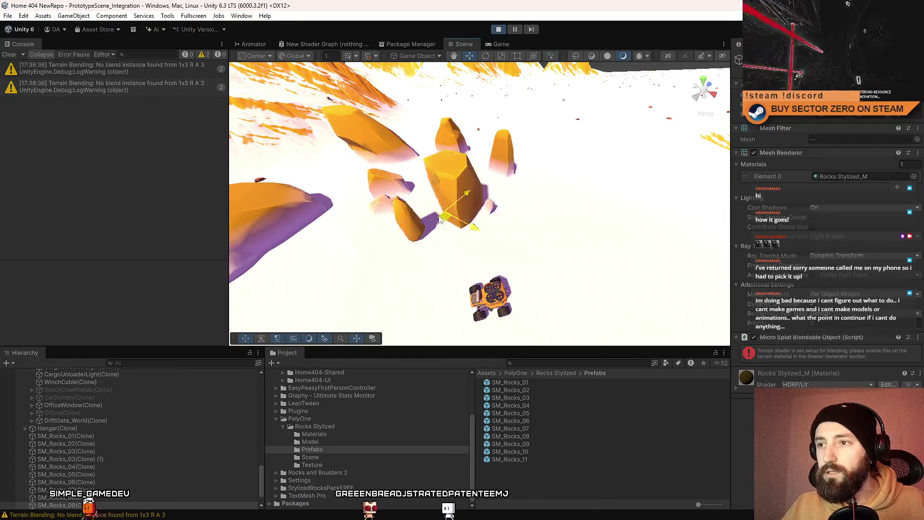
drag(392, 231, 442, 173)
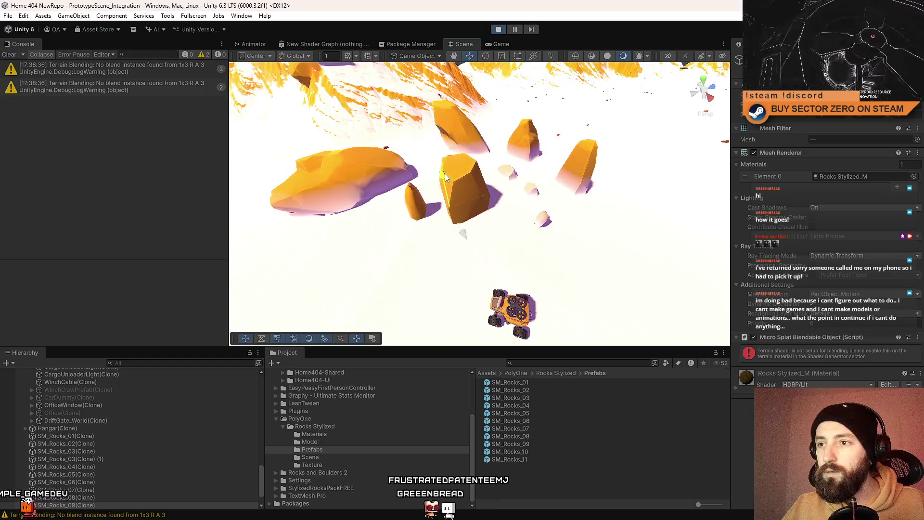
click(753, 338)
scroll(550, 205, up, 6)
drag(550, 206, 541, 208)
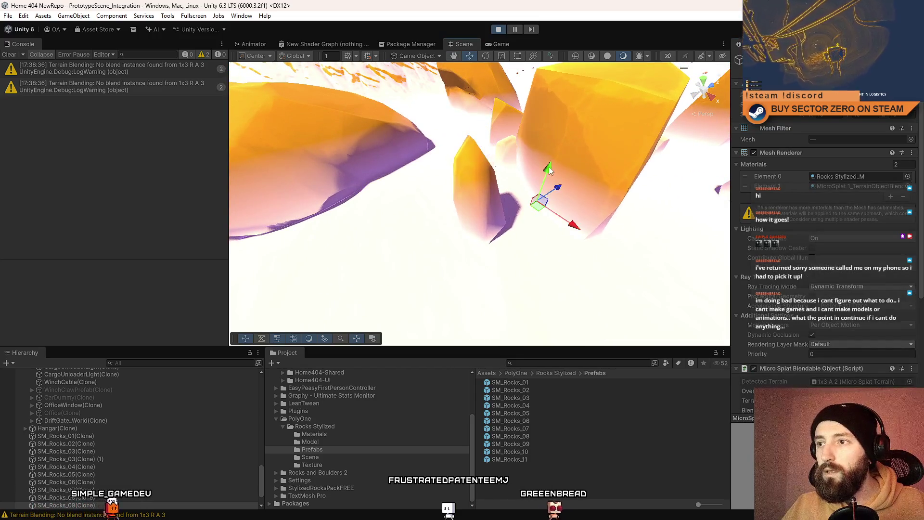
scroll(544, 180, down, 10)
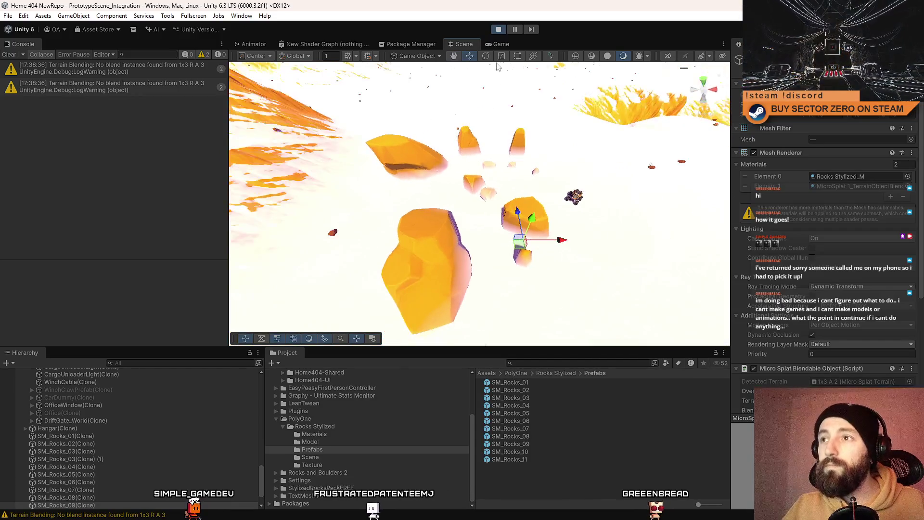
click(500, 44)
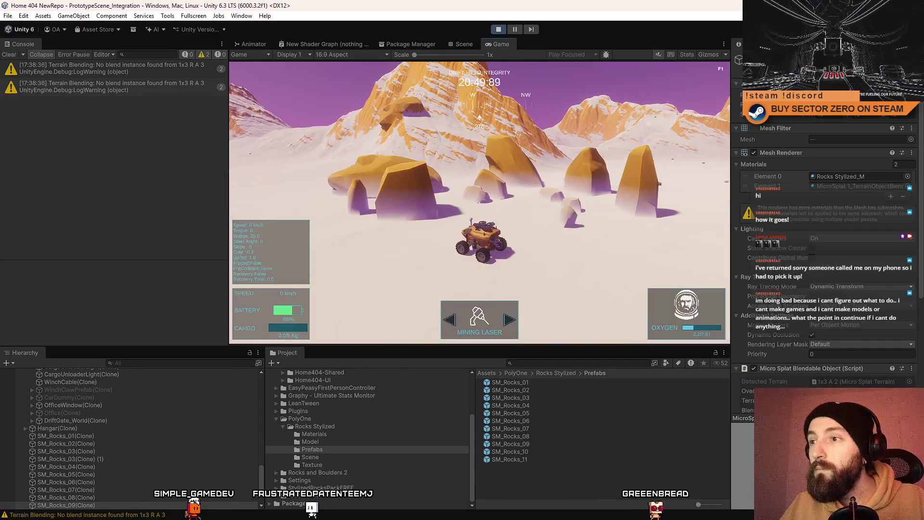
Step: Go fullscreen and drive the rover toward the rock field
key(F10)
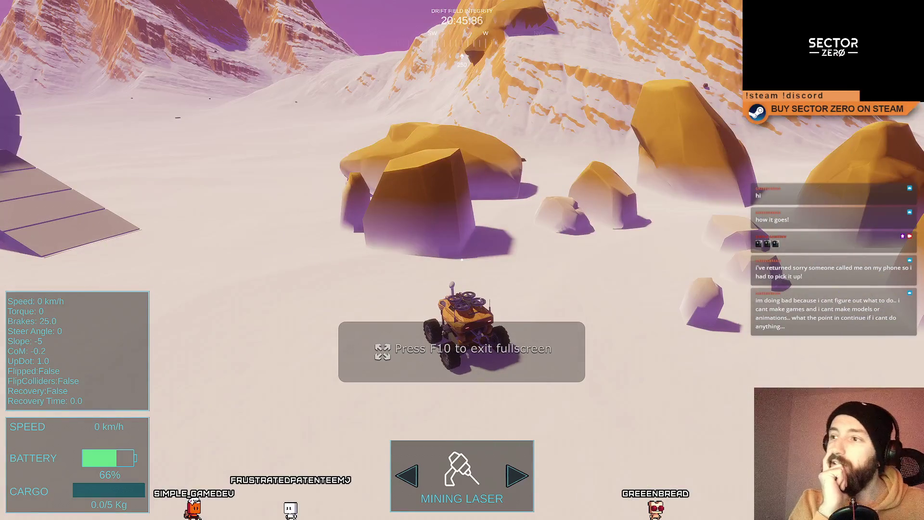
key(w)
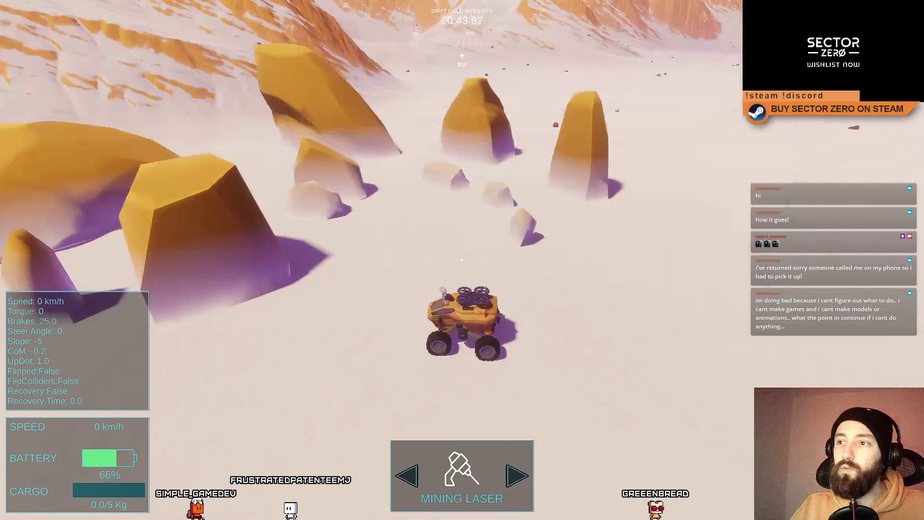
key(a)
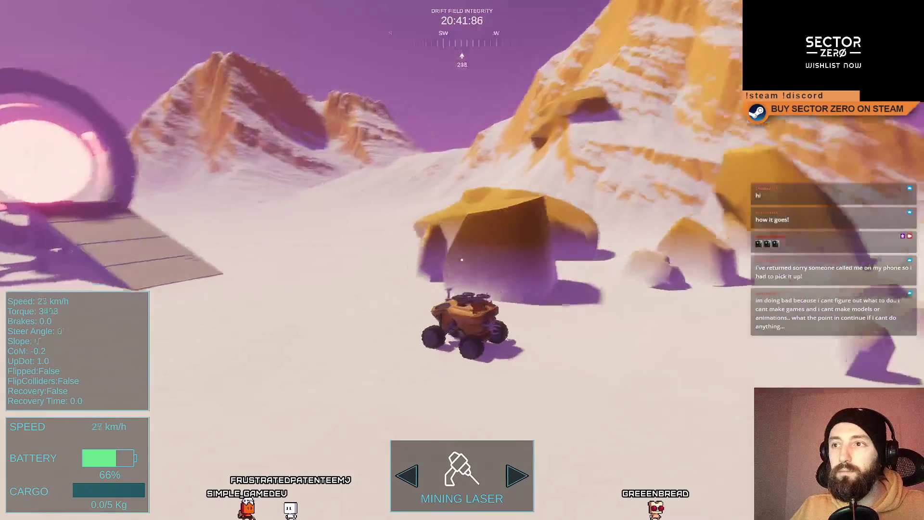
key(s)
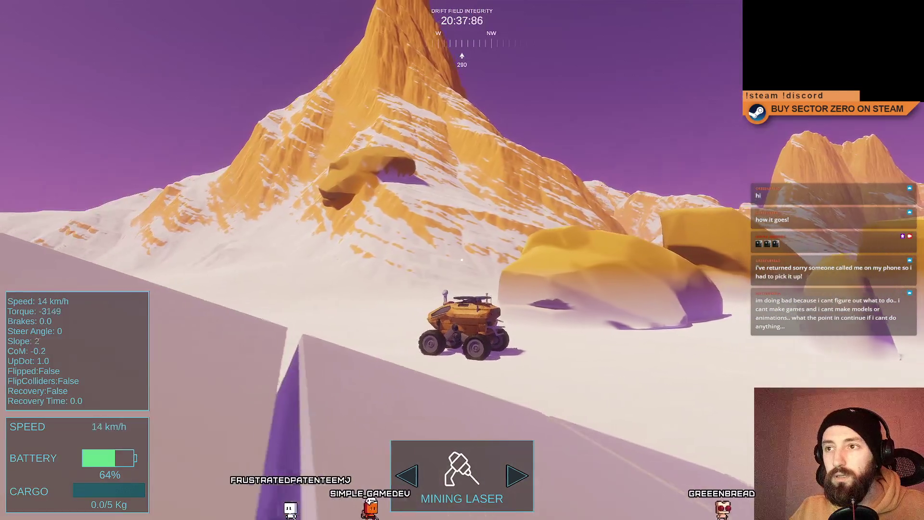
key(a)
key(d)
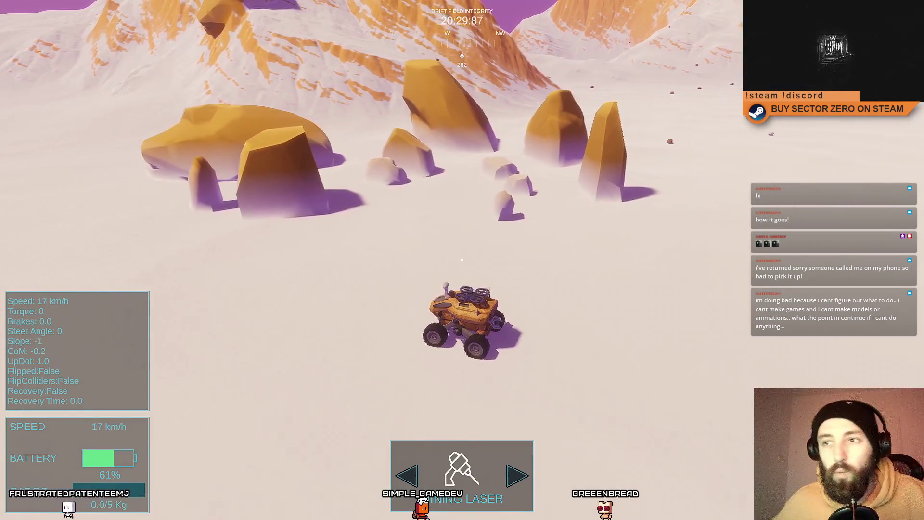
Step: Drive hard around the rocks, stop the rover, and leave fullscreen
key(w)
key(a)
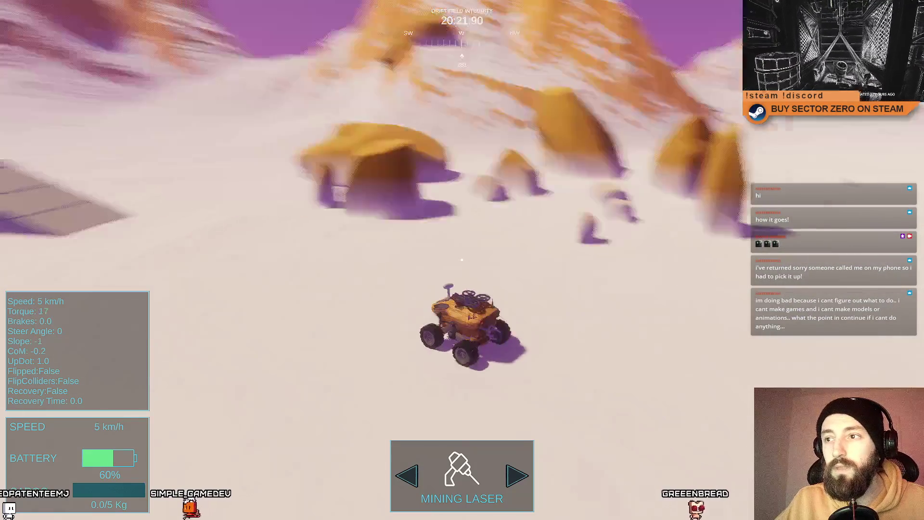
key(w)
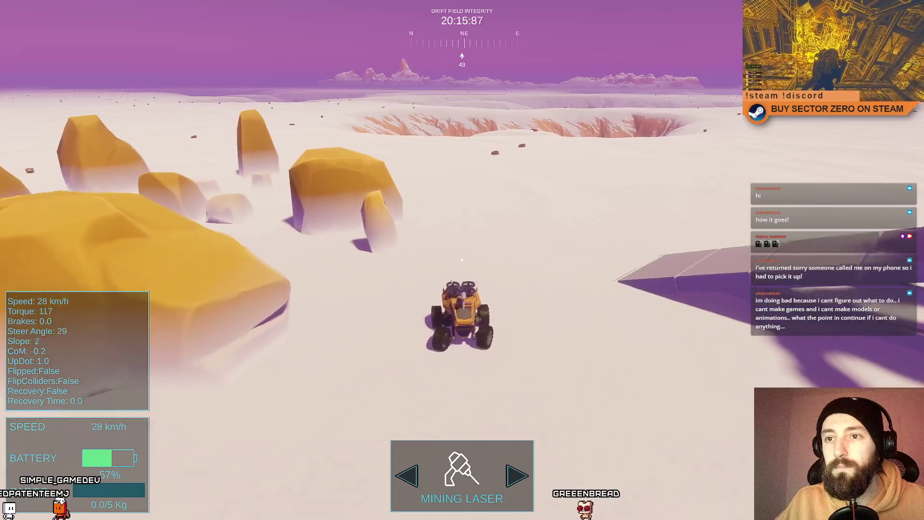
key(d)
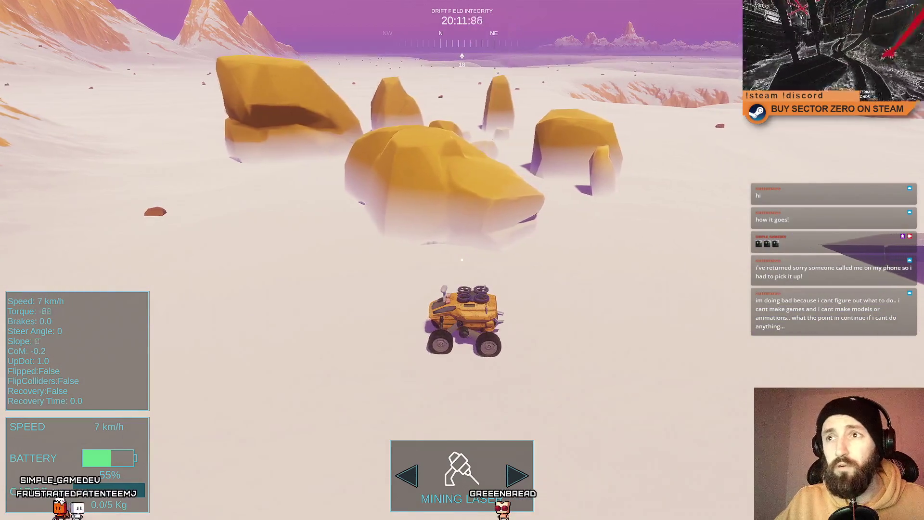
key(w)
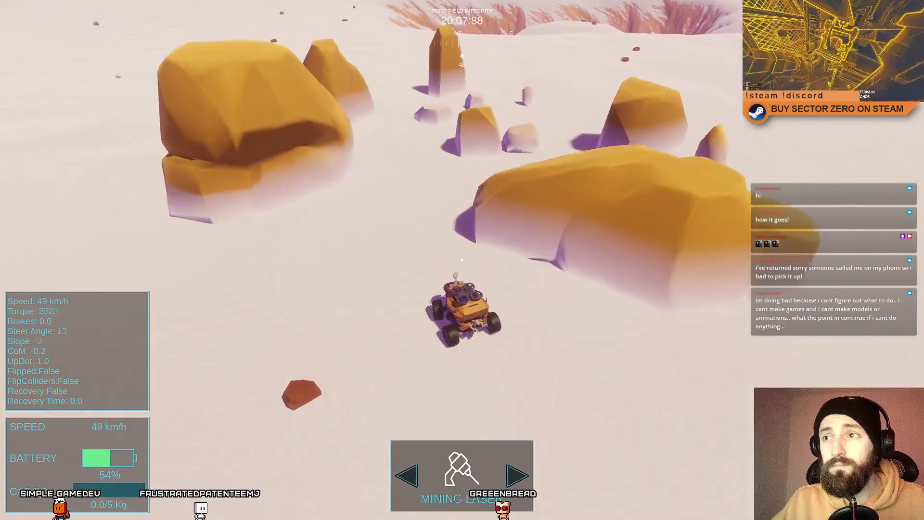
key(a)
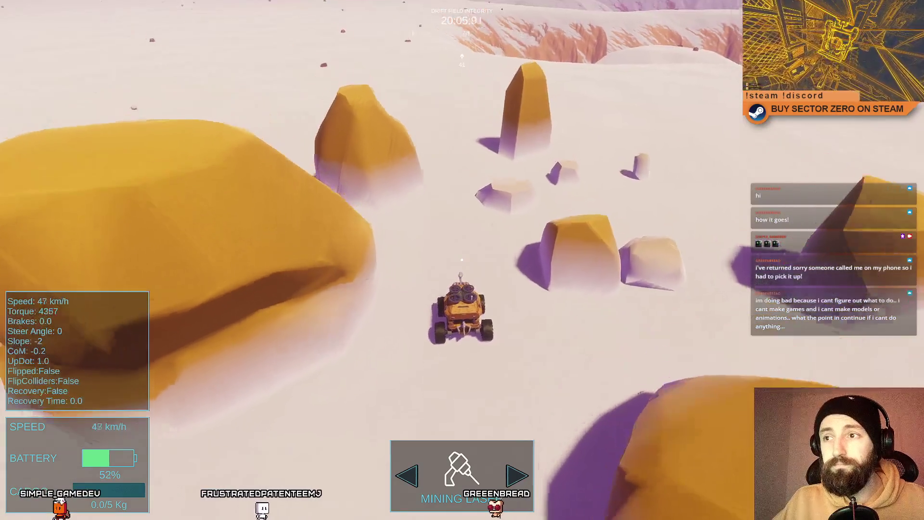
key(a)
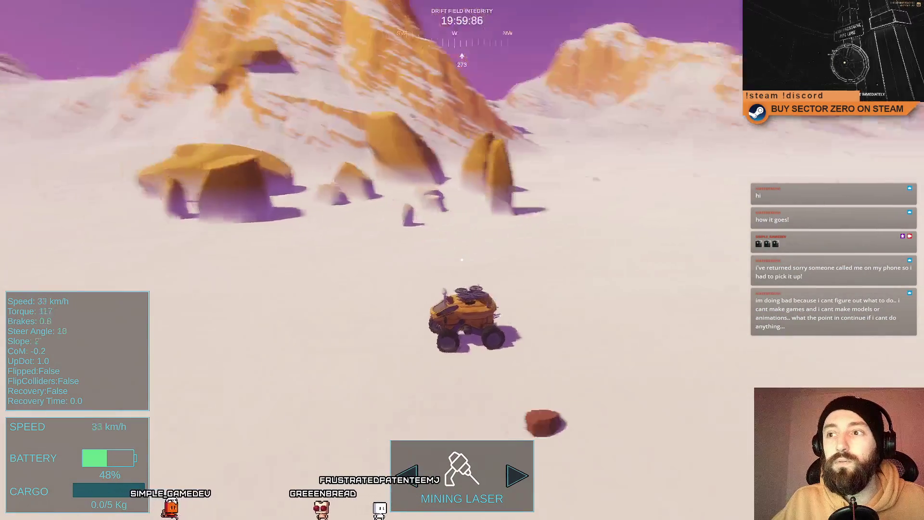
key(s)
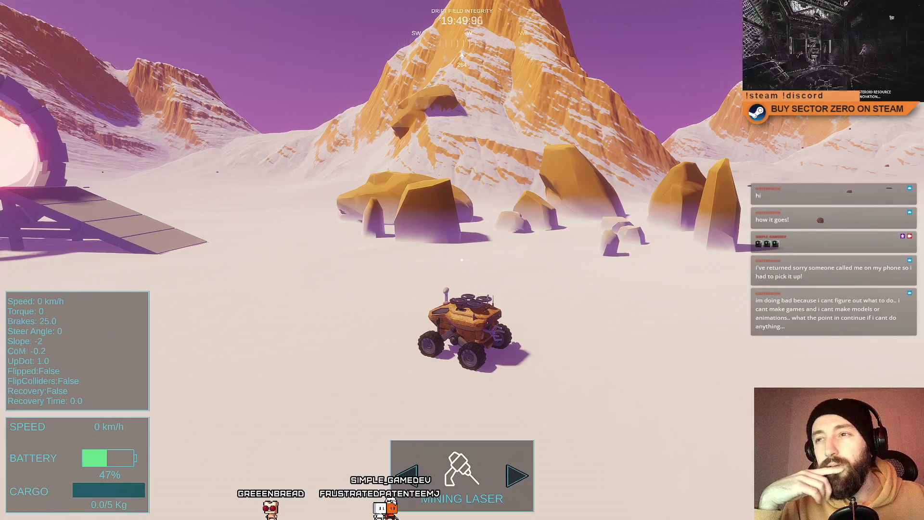
key(F11)
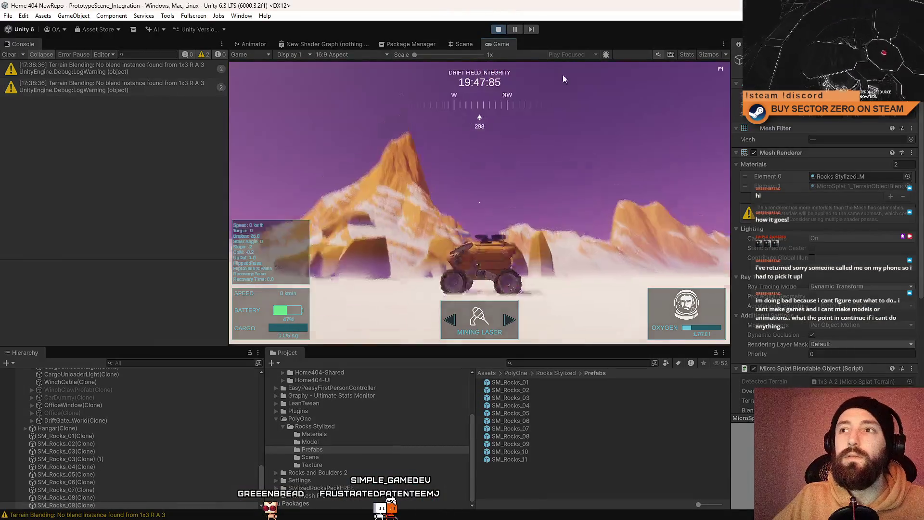
Step: Select SM_Rocks_04, duplicate it with Ctrl+D, and frame the copy
click(464, 45)
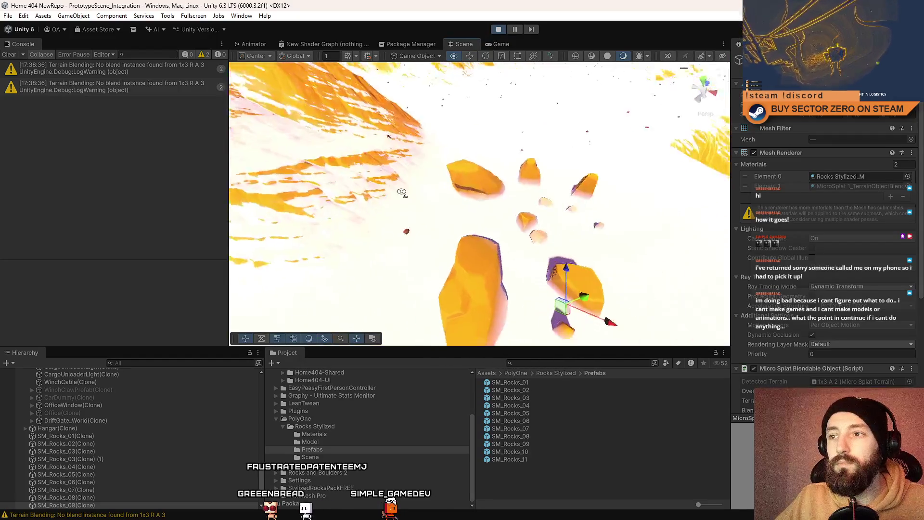
click(404, 173)
drag(554, 231, 586, 236)
key(ctrl+d)
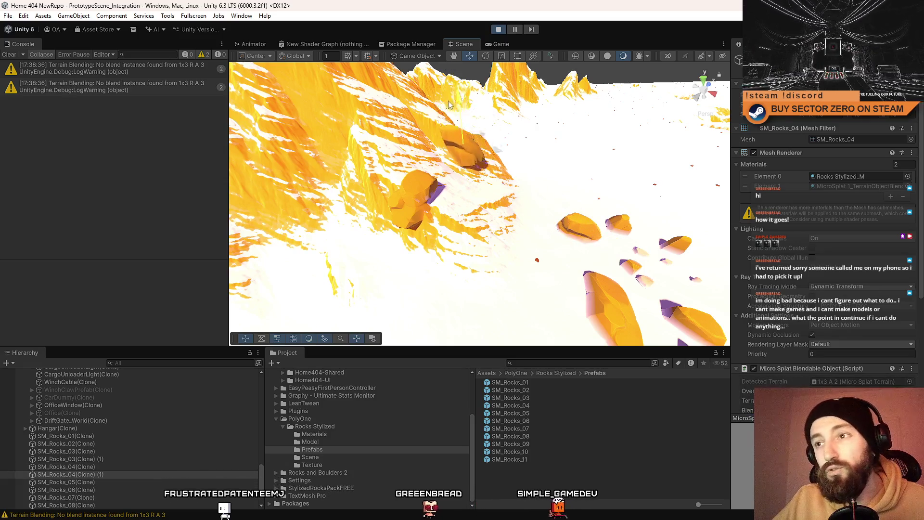
key(f)
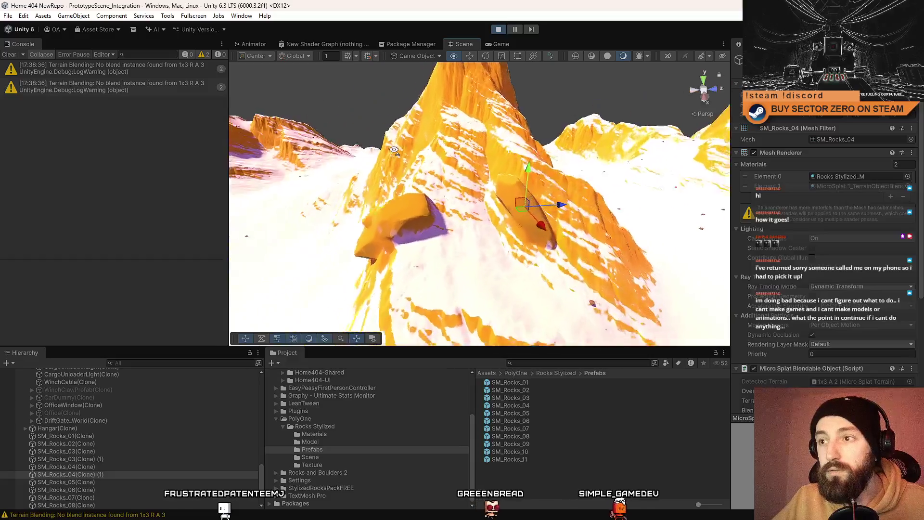
Step: Slide the SM_Rocks_05 copy onto the snowy mountain slope and check its placement
mouse_move(487, 213)
mouse_down()
mouse_move(424, 252)
mouse_move(438, 219)
mouse_move(423, 204)
mouse_move(351, 221)
mouse_move(433, 216)
mouse_move(481, 241)
mouse_move(632, 278)
mouse_move(553, 241)
mouse_up()
click(515, 218)
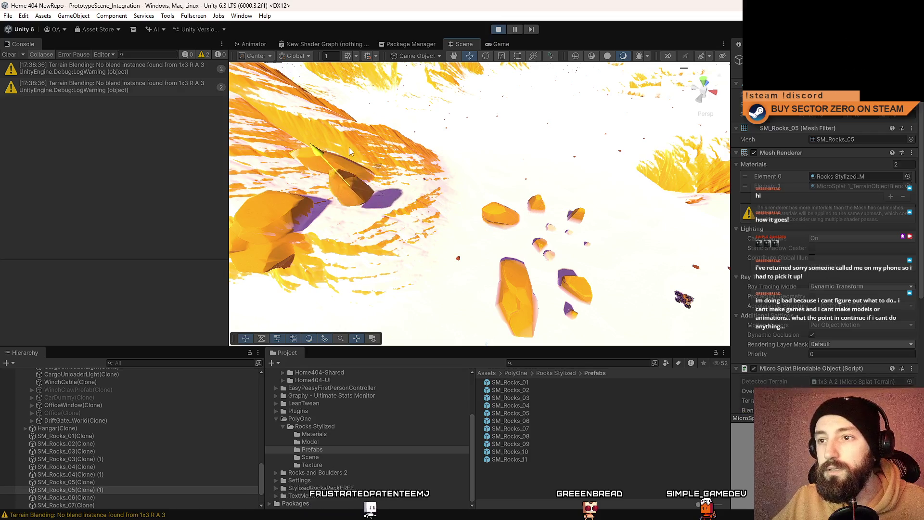
mouse_move(357, 175)
mouse_down()
mouse_move(489, 195)
mouse_move(491, 156)
mouse_move(520, 187)
mouse_move(515, 244)
mouse_move(363, 227)
mouse_move(152, 235)
mouse_move(235, 240)
mouse_move(510, 68)
mouse_up()
click(515, 244)
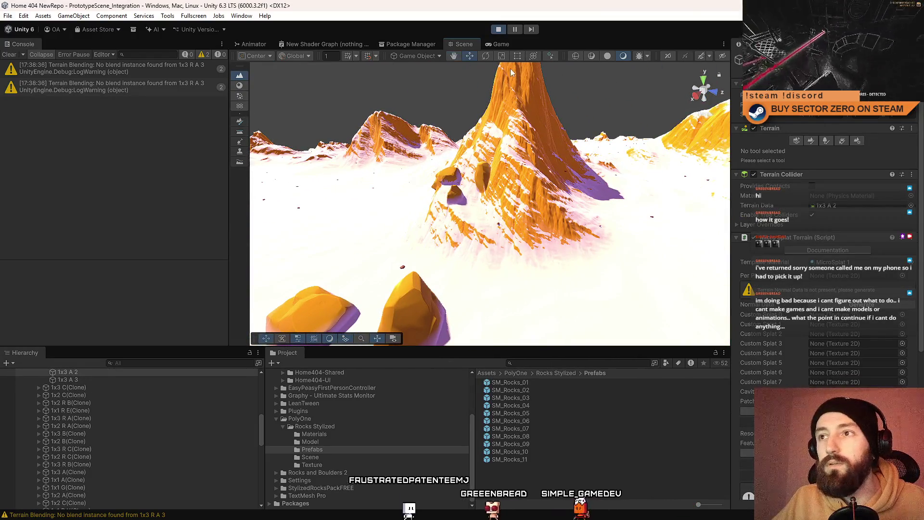
click(501, 44)
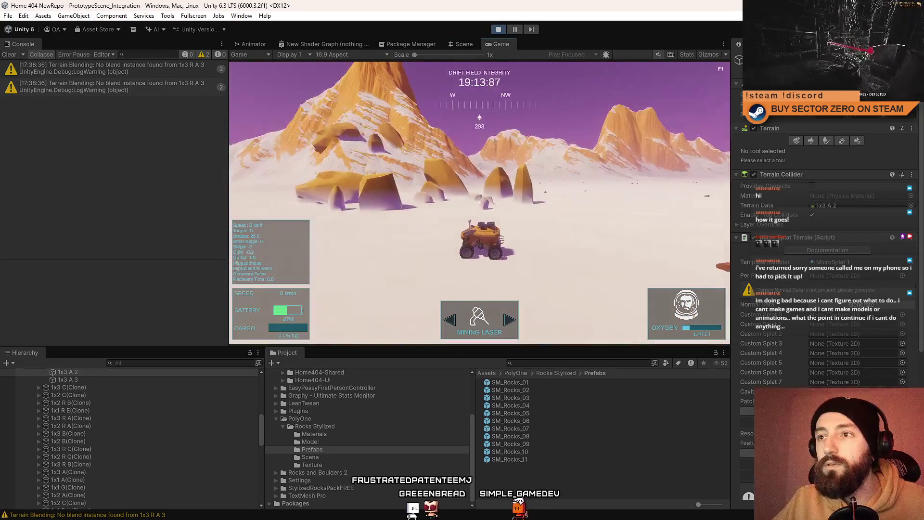
Step: Go fullscreen, drive the rover through a sharp turn, and brake
key(F11)
key(w)
key(a)
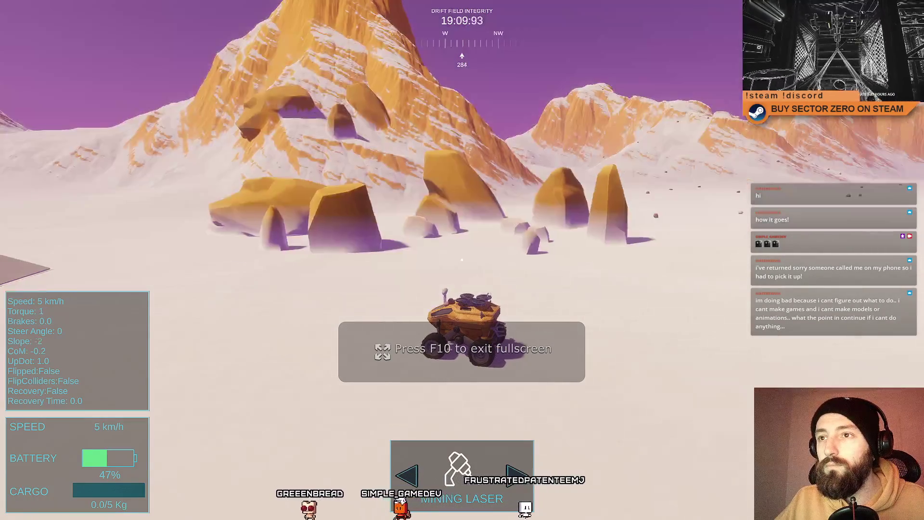
key(d)
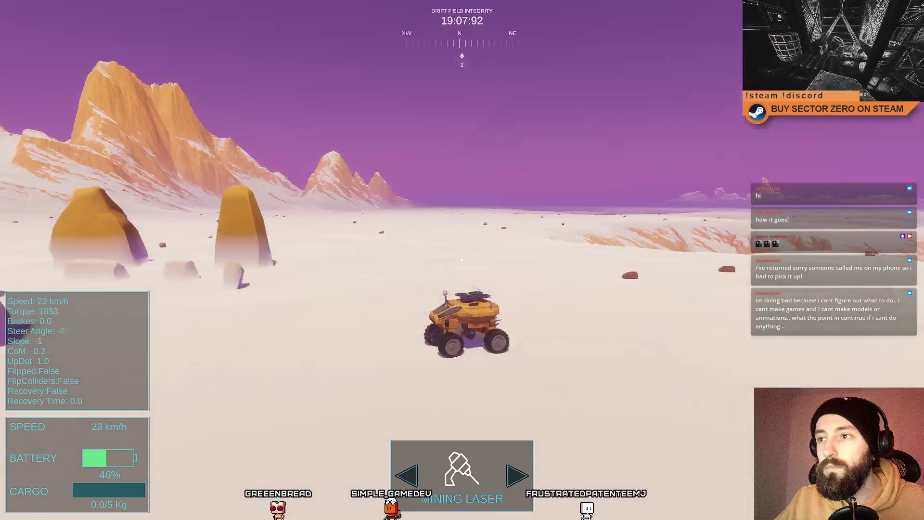
key(s)
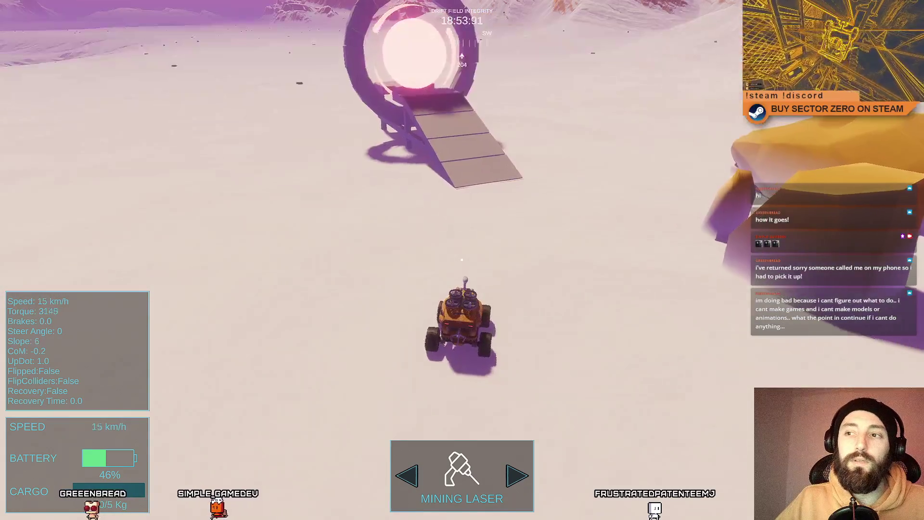
Step: Drive past the rocks toward the mountain, brake, and exit fullscreen
key(w)
key(d)
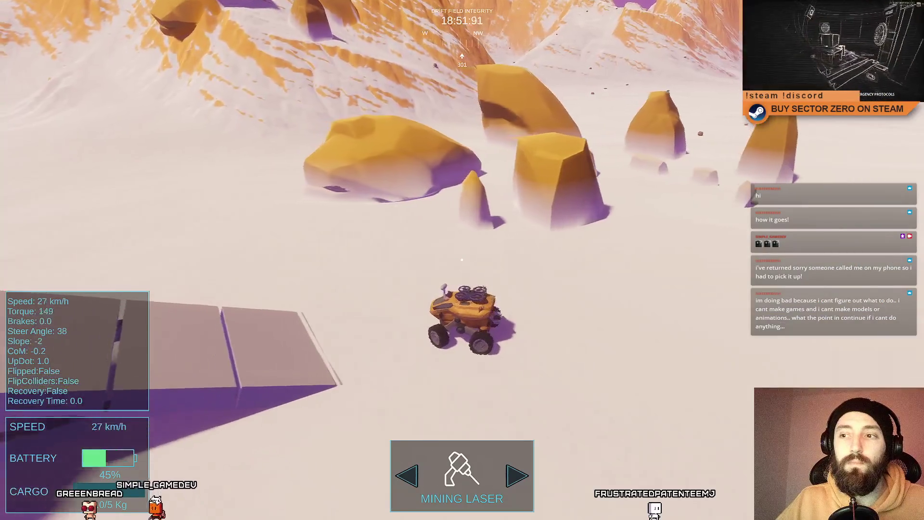
key(w)
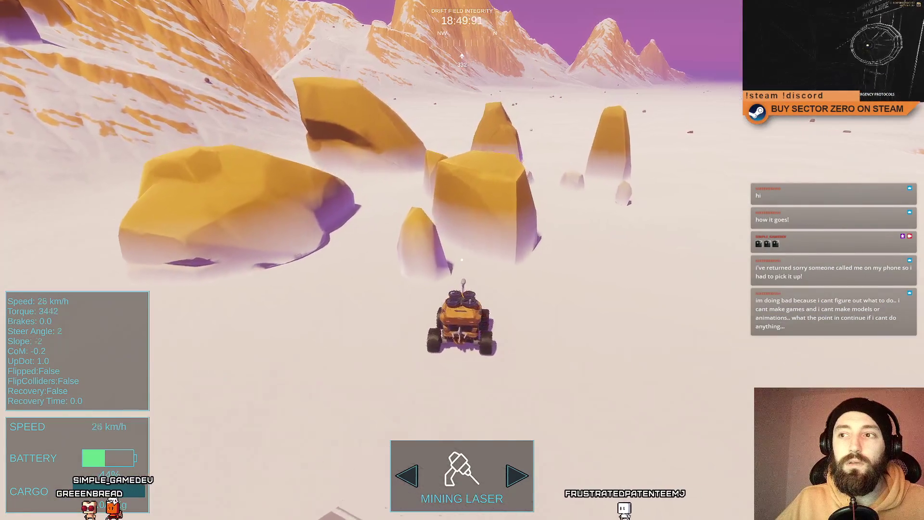
key(w)
key(a)
key(w)
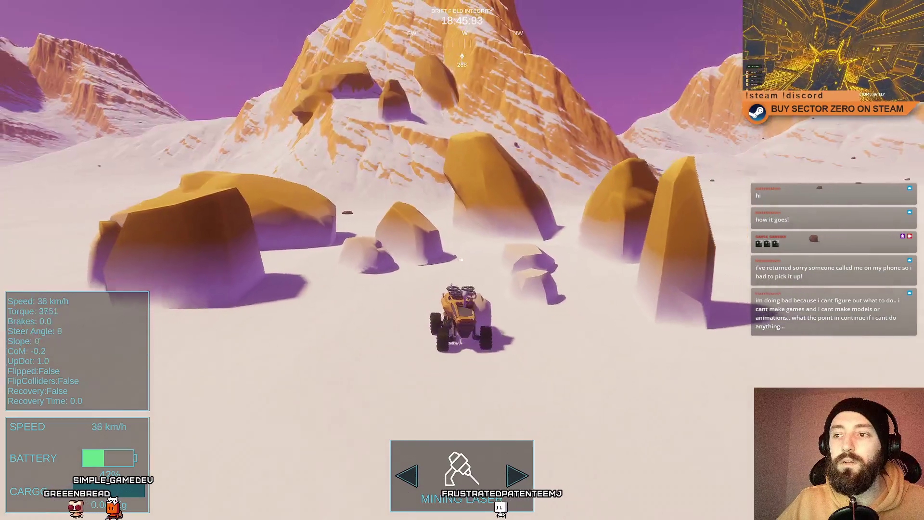
key(w)
key(a)
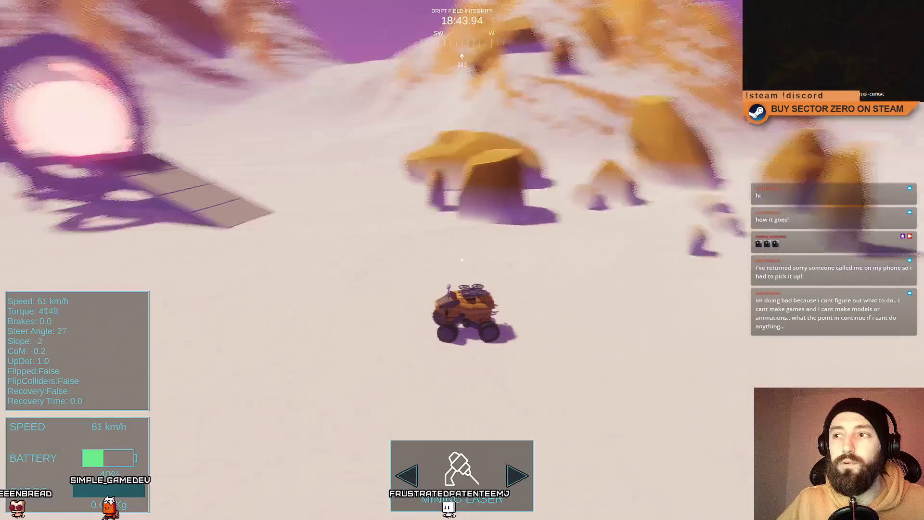
key(s)
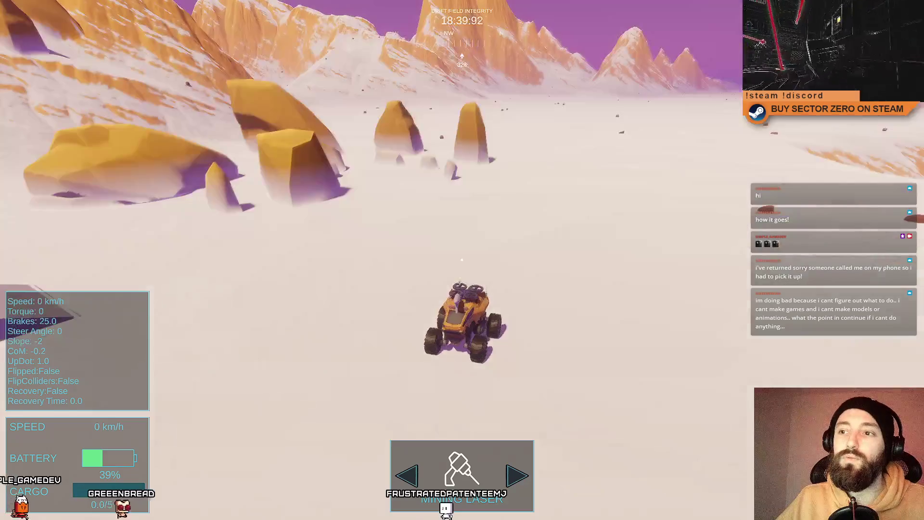
key(F11)
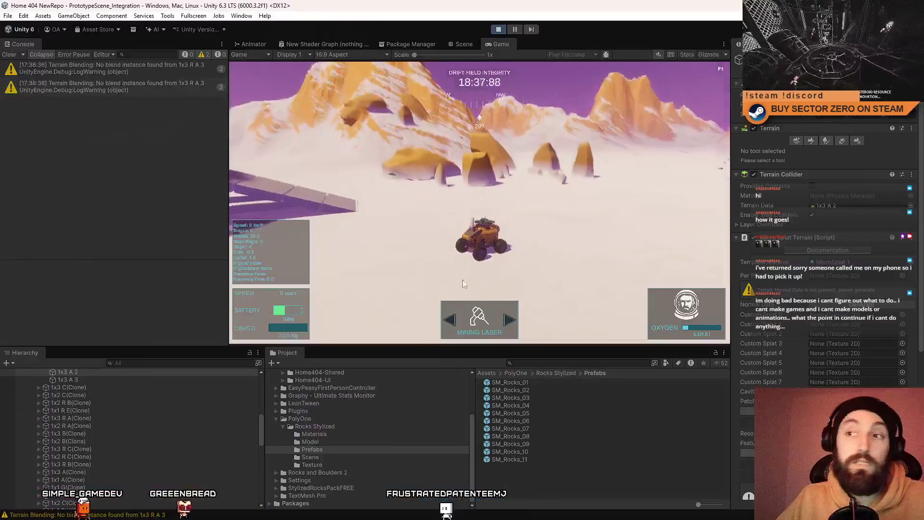
Step: Pause the game and fly the scene camera around the orange rock cluster
click(511, 29)
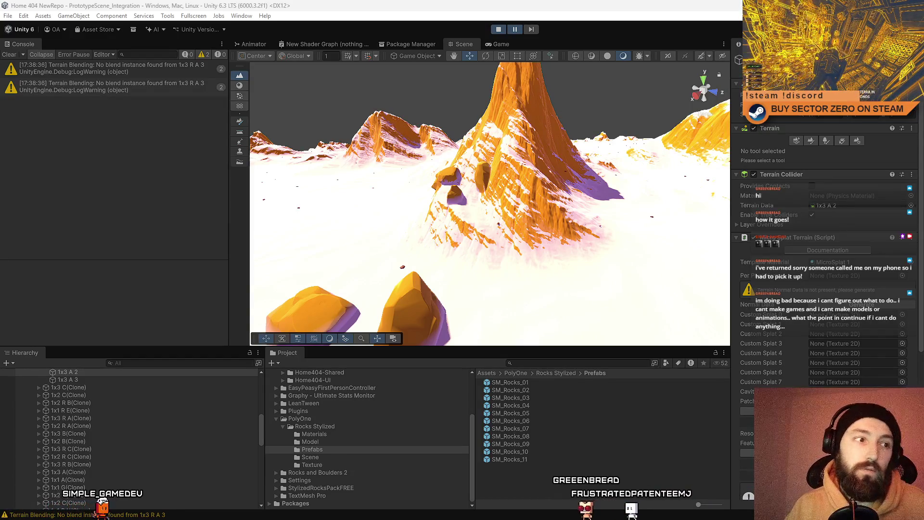
mouse_move(425, 247)
mouse_down()
mouse_move(489, 195)
mouse_move(497, 220)
mouse_move(807, 121)
mouse_move(89, 255)
mouse_move(129, 209)
mouse_move(198, 212)
mouse_move(171, 231)
mouse_move(59, 177)
mouse_move(8, 188)
mouse_move(866, 202)
mouse_move(762, 233)
mouse_move(811, 229)
mouse_up()
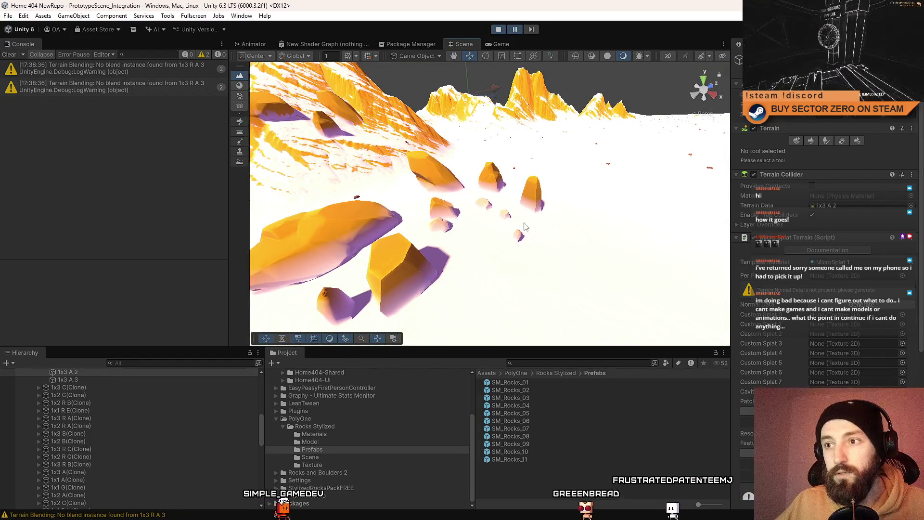
mouse_move(517, 214)
mouse_down()
mouse_move(602, 219)
mouse_move(560, 211)
mouse_move(472, 221)
mouse_up()
mouse_move(96, 232)
mouse_down()
mouse_move(674, 228)
mouse_move(451, 206)
mouse_move(679, 207)
mouse_move(572, 226)
mouse_up()
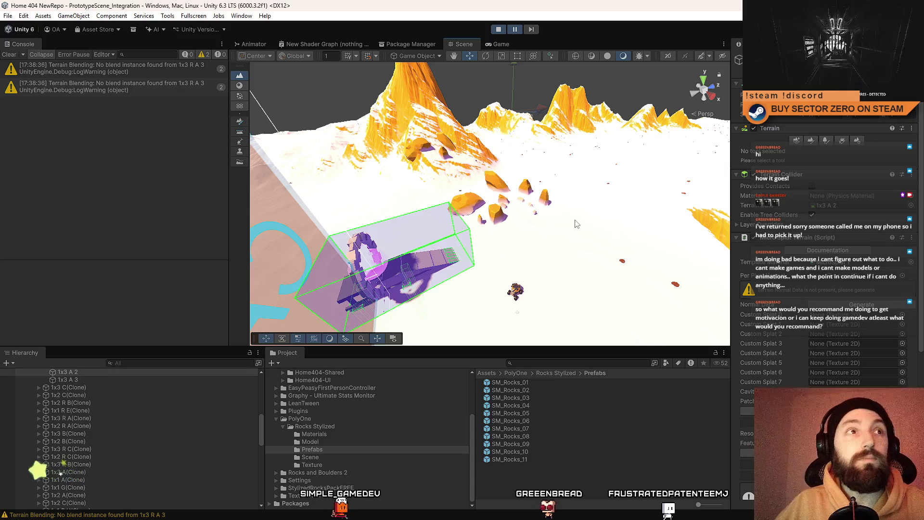
key(w)
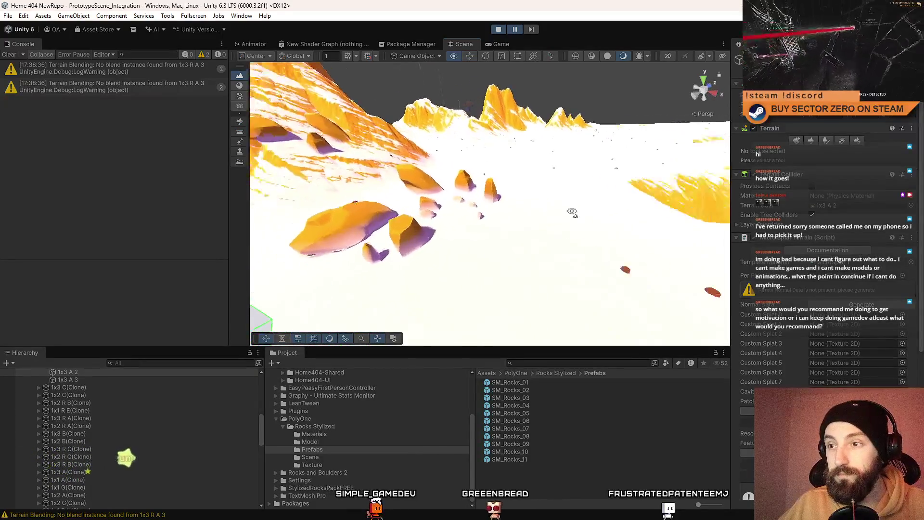
key(w)
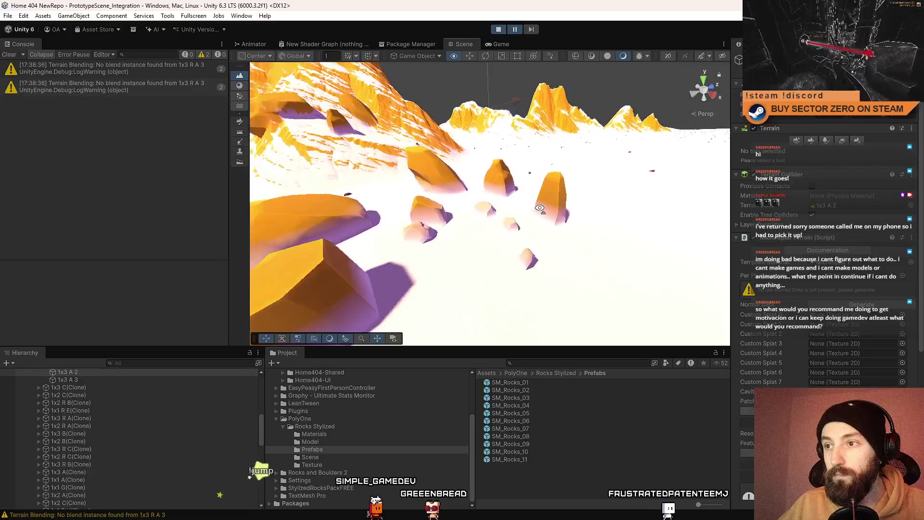
key(s)
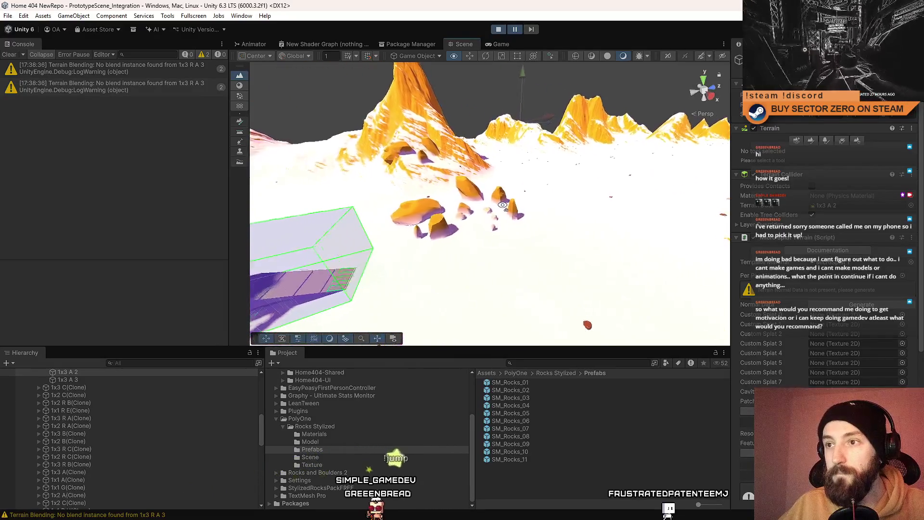
key(w)
key(w)
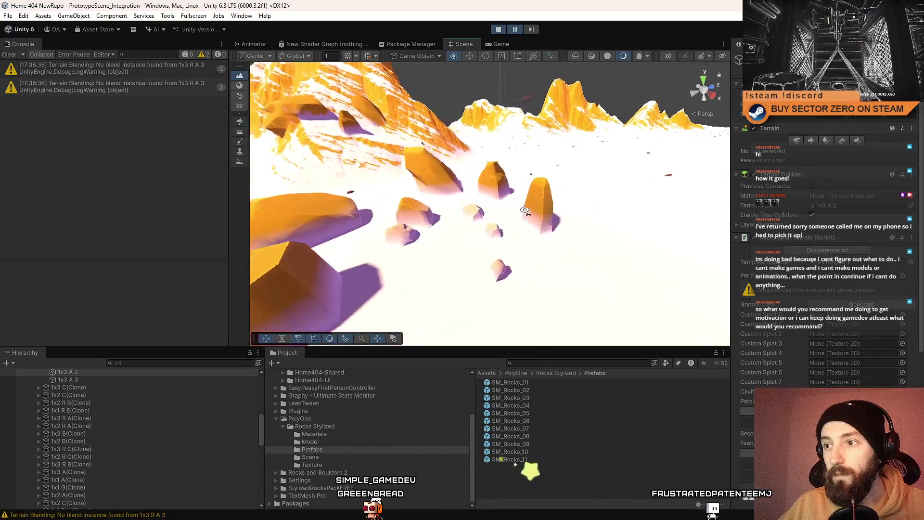
key(w)
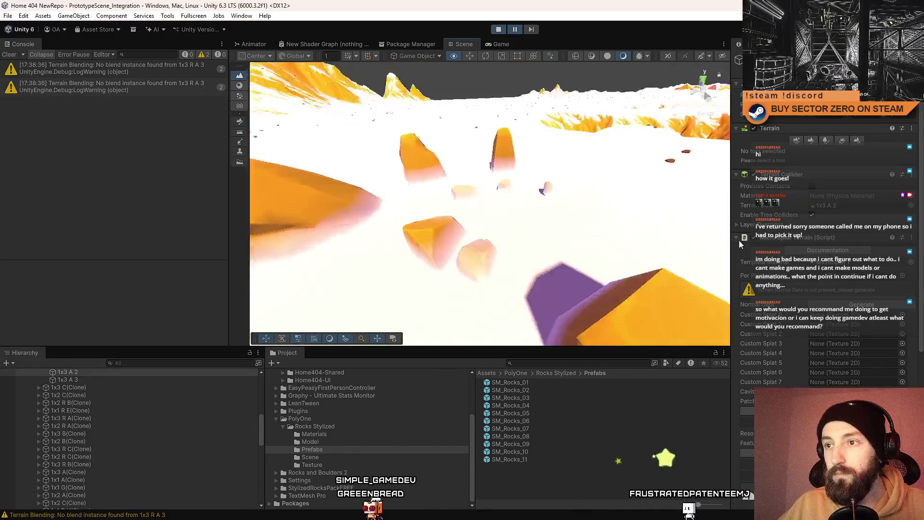
key(s)
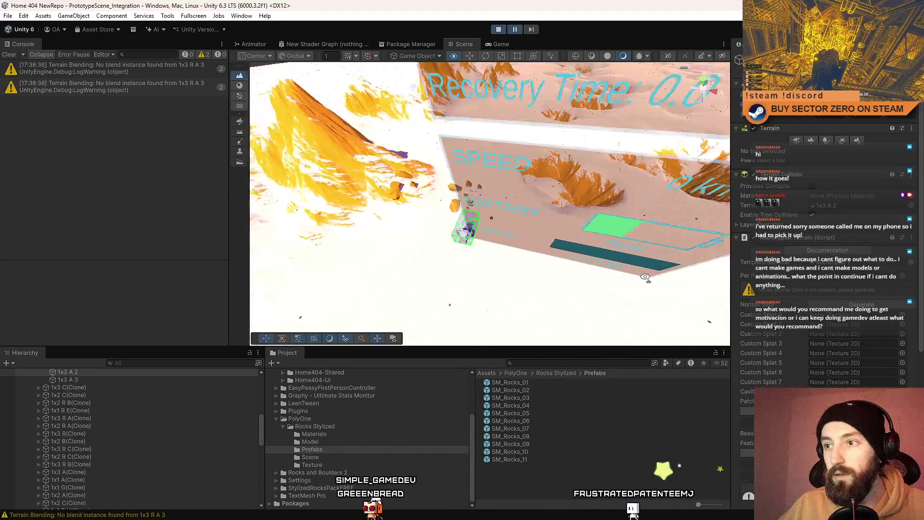
key(w)
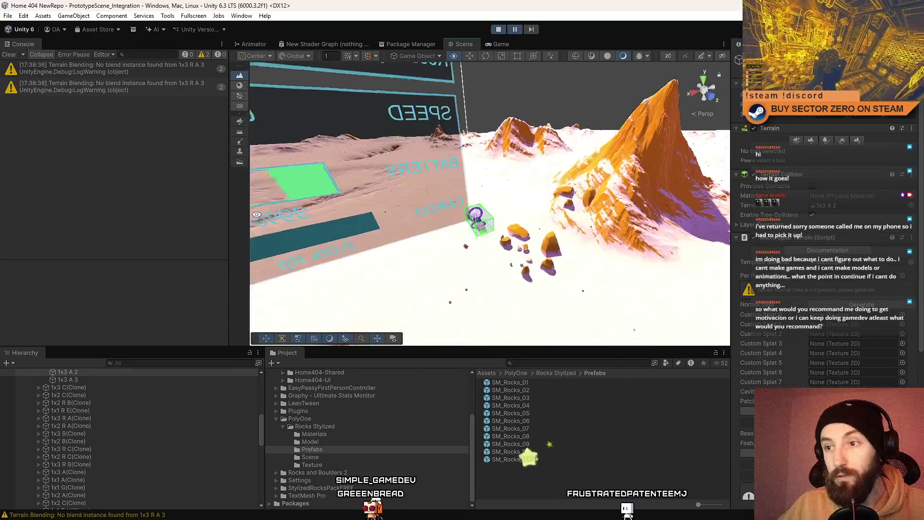
key(w)
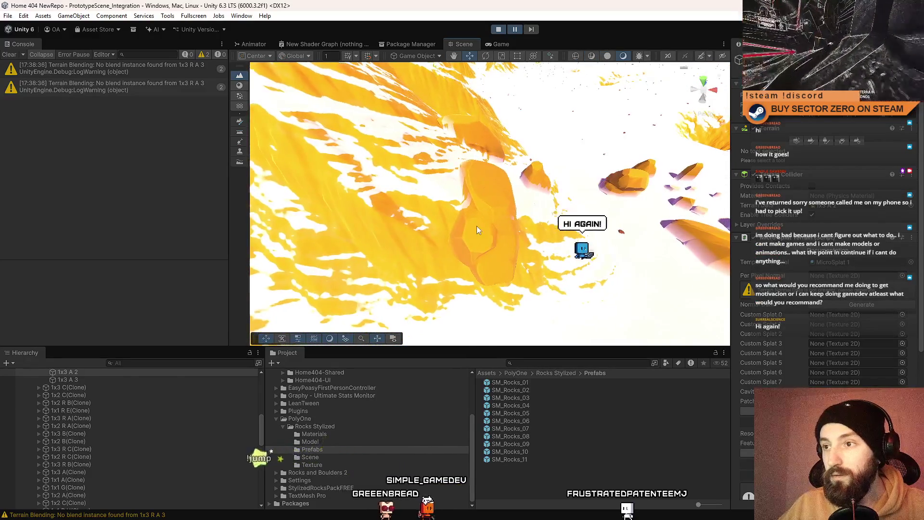
click(476, 226)
drag(318, 218, 457, 221)
key(ctrl+d)
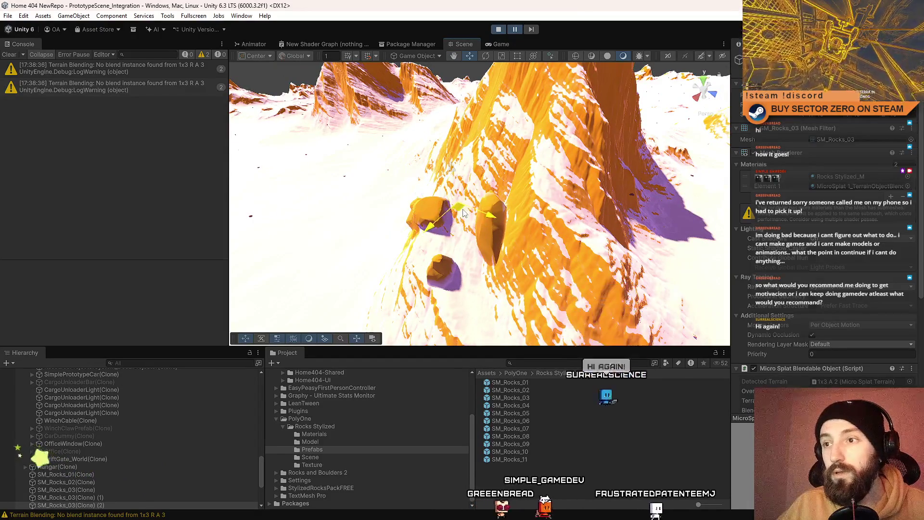
drag(456, 176, 459, 147)
key(f)
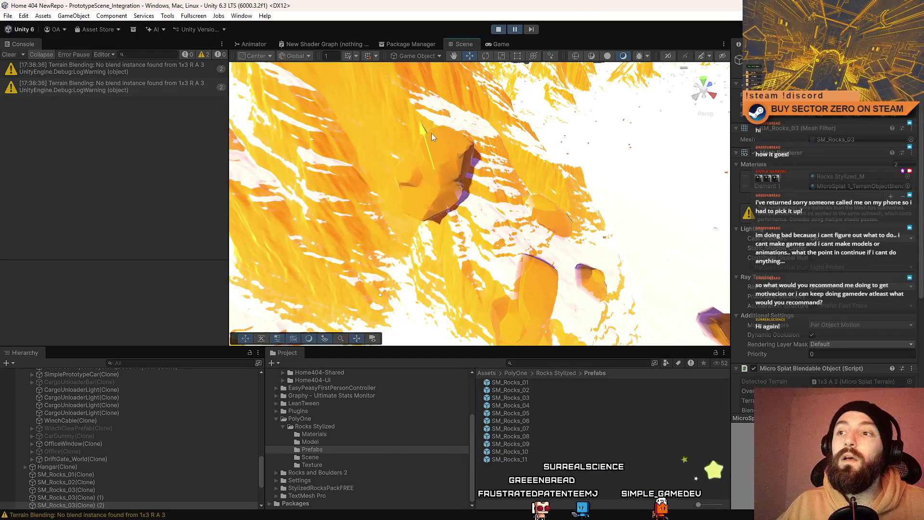
key(e)
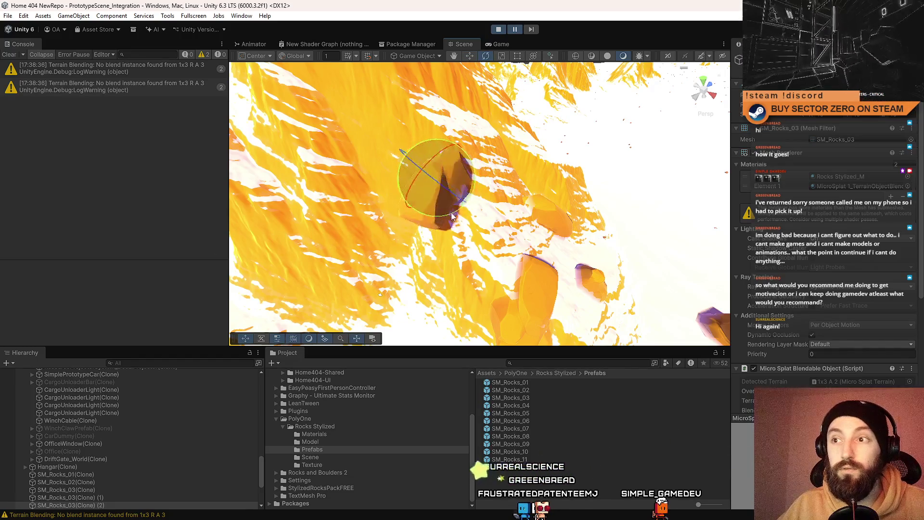
mouse_move(454, 228)
mouse_down()
mouse_move(514, 194)
mouse_move(379, 185)
mouse_up()
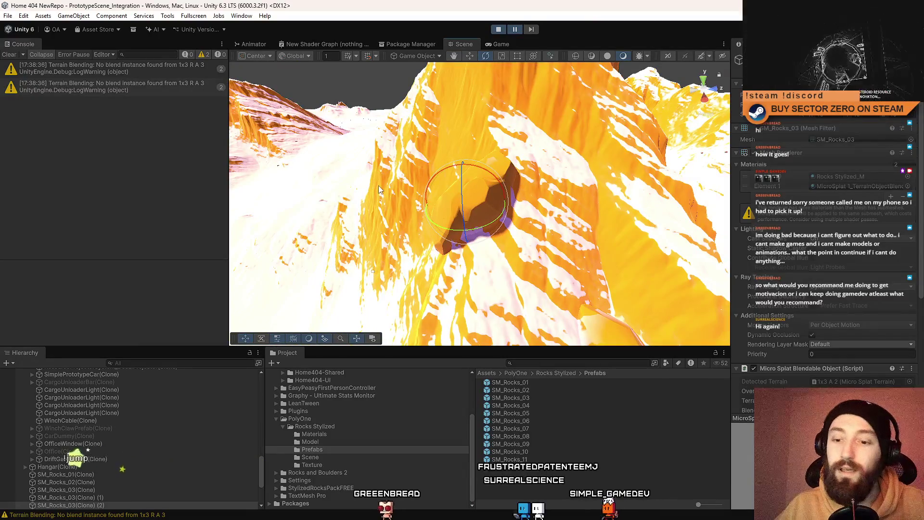
mouse_move(565, 133)
mouse_down()
mouse_move(576, 195)
mouse_move(330, 243)
mouse_move(600, 271)
mouse_up()
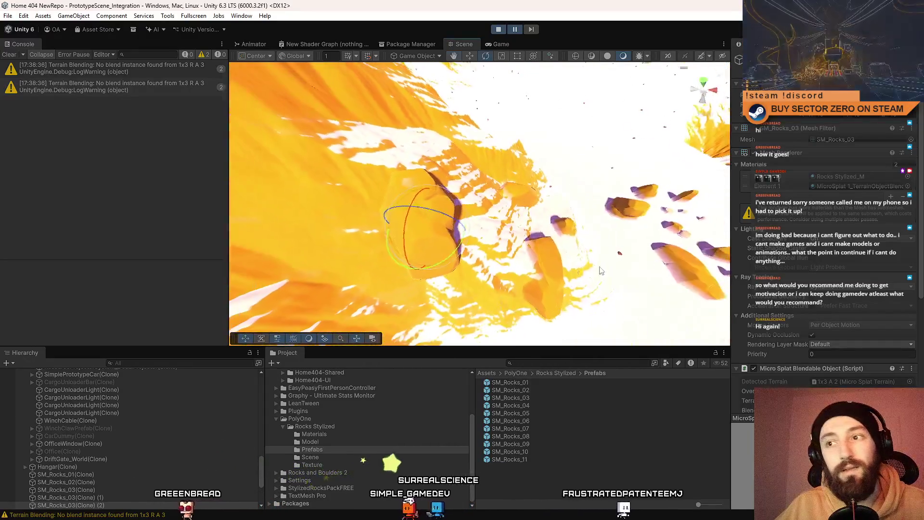
mouse_move(449, 205)
mouse_down()
mouse_move(428, 162)
mouse_move(533, 213)
mouse_move(463, 188)
mouse_move(267, 191)
mouse_move(452, 209)
mouse_move(547, 182)
mouse_move(766, 160)
mouse_move(519, 158)
mouse_move(706, 205)
mouse_move(601, 192)
mouse_up()
click(437, 192)
click(502, 191)
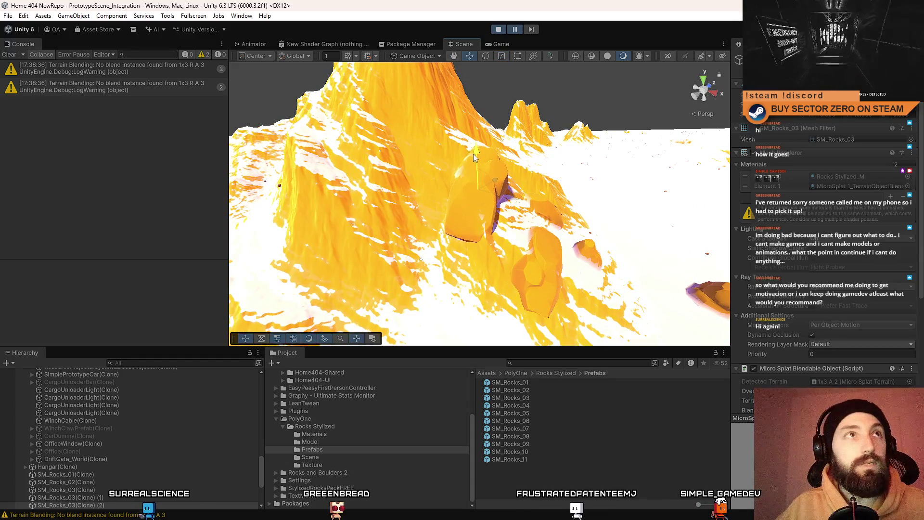
mouse_move(503, 213)
mouse_down()
mouse_move(318, 244)
mouse_move(464, 221)
mouse_up()
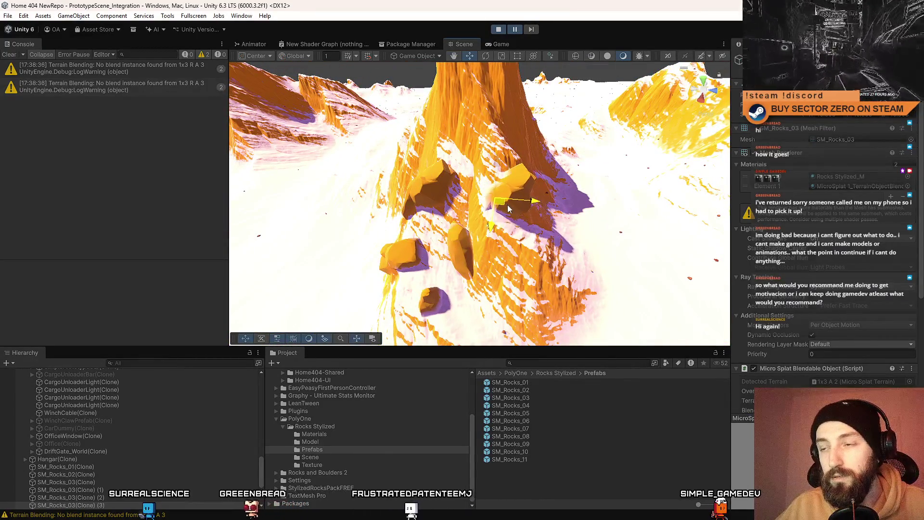
Step: Move the newest SM_Rocks_03 copy left and down until it sinks into the snowy mountainside
key(w)
drag(651, 233, 487, 237)
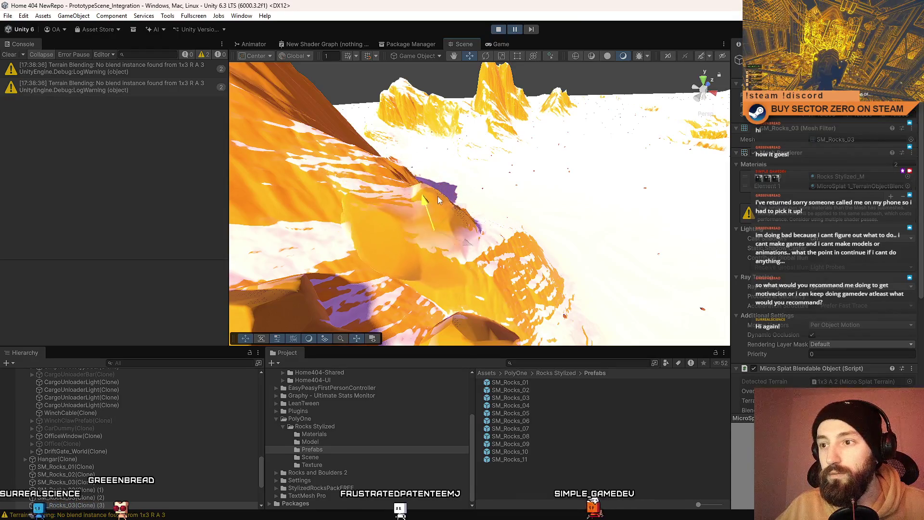
drag(588, 219, 495, 192)
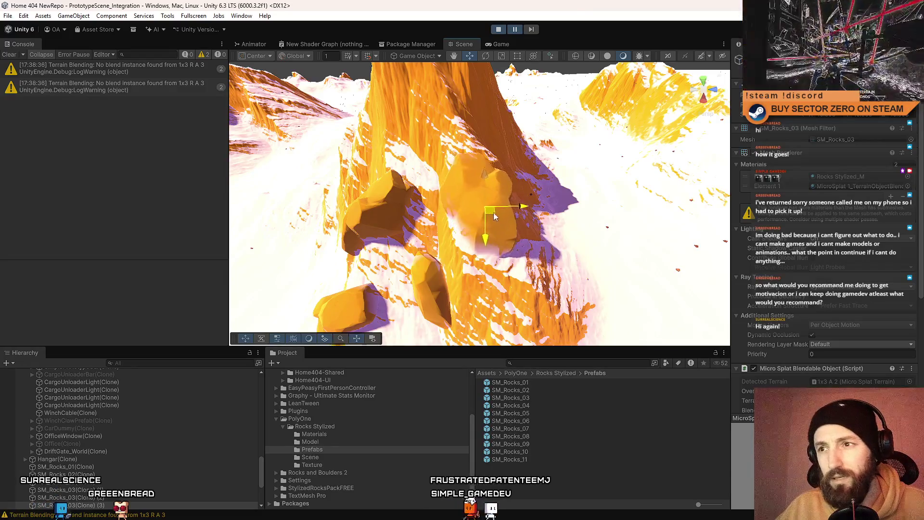
drag(509, 208, 484, 225)
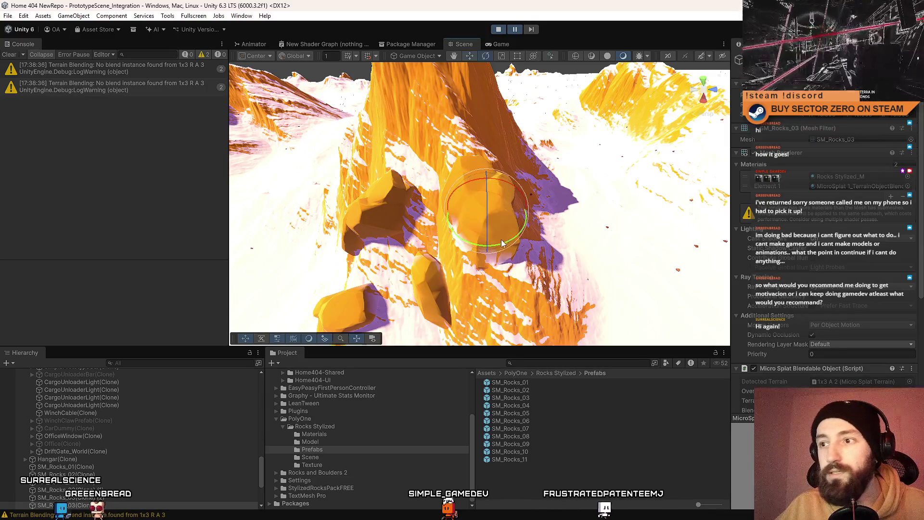
drag(499, 232, 671, 227)
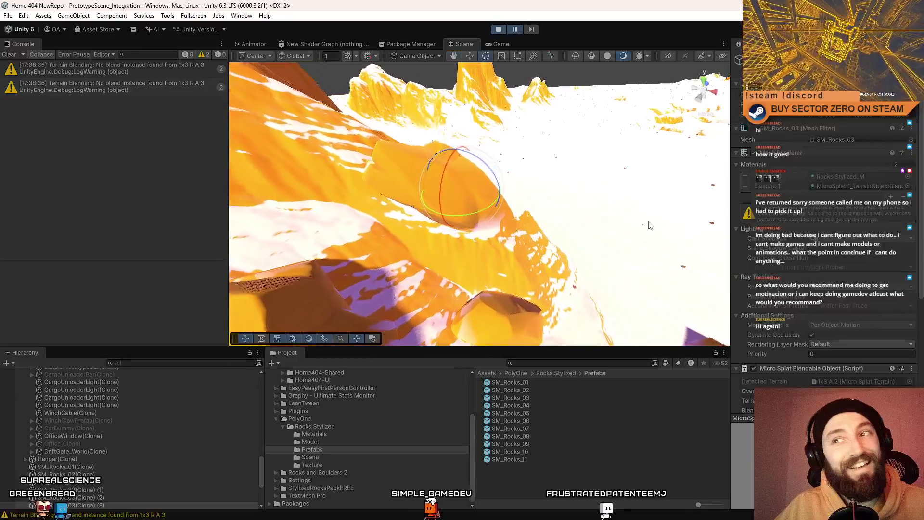
key(w)
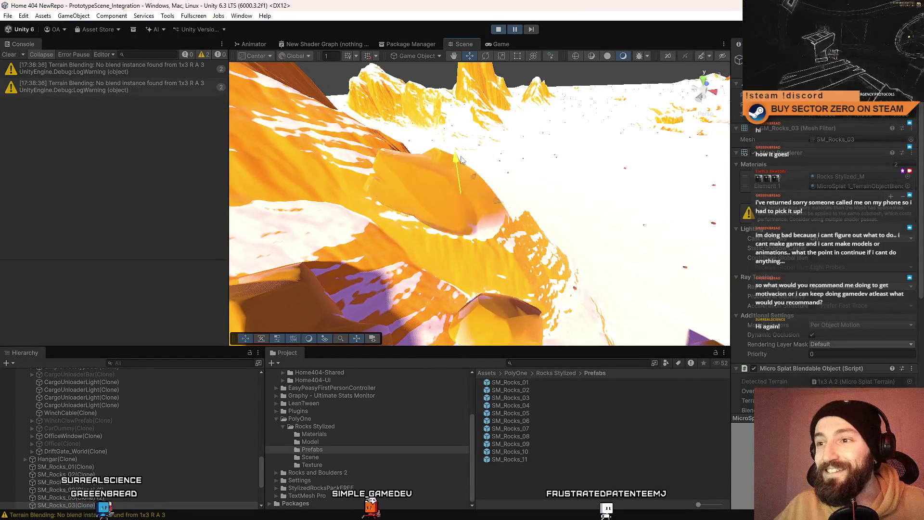
mouse_move(457, 132)
mouse_down()
mouse_move(446, 162)
mouse_move(448, 141)
mouse_move(447, 163)
mouse_move(534, 182)
mouse_move(424, 196)
mouse_move(468, 218)
mouse_move(448, 224)
mouse_up()
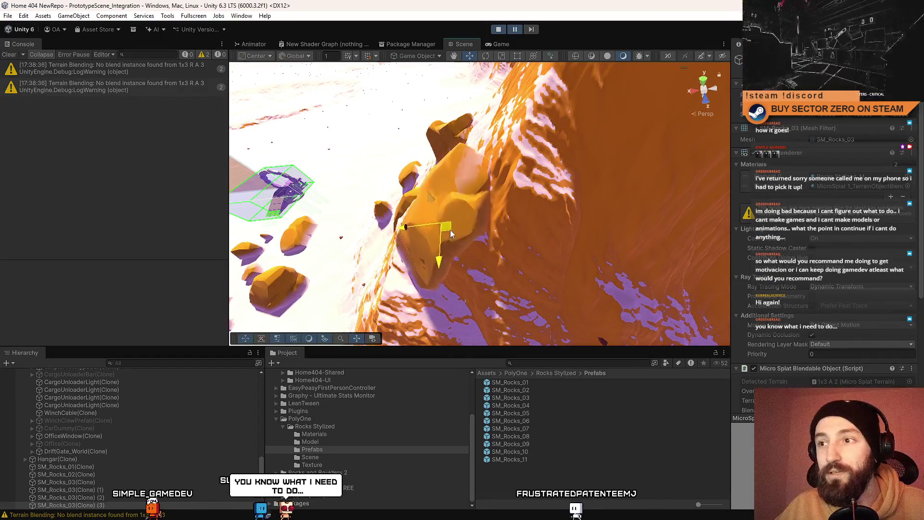
mouse_move(461, 235)
mouse_down()
mouse_move(489, 241)
mouse_move(493, 224)
mouse_move(360, 213)
mouse_move(568, 170)
mouse_up()
click(489, 241)
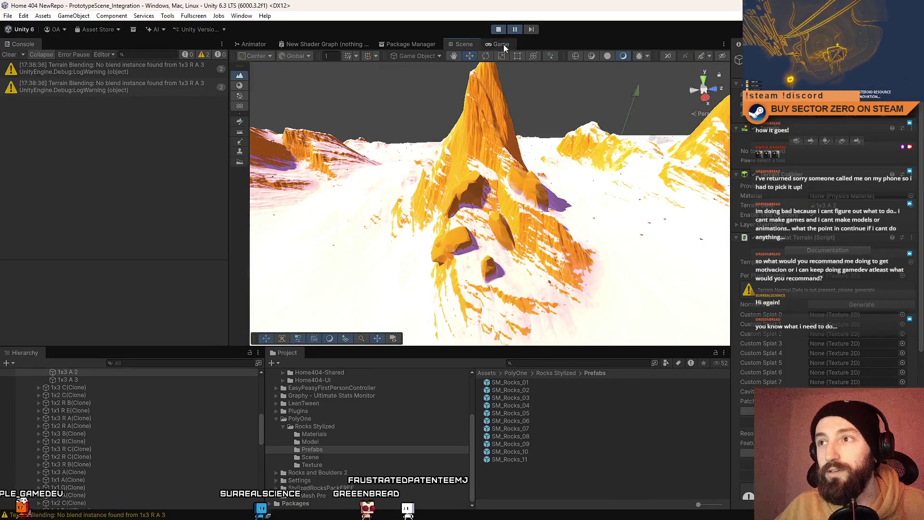
Step: Maximise the Game view and drive the rover toward the orange rocks
click(500, 44)
key(F10)
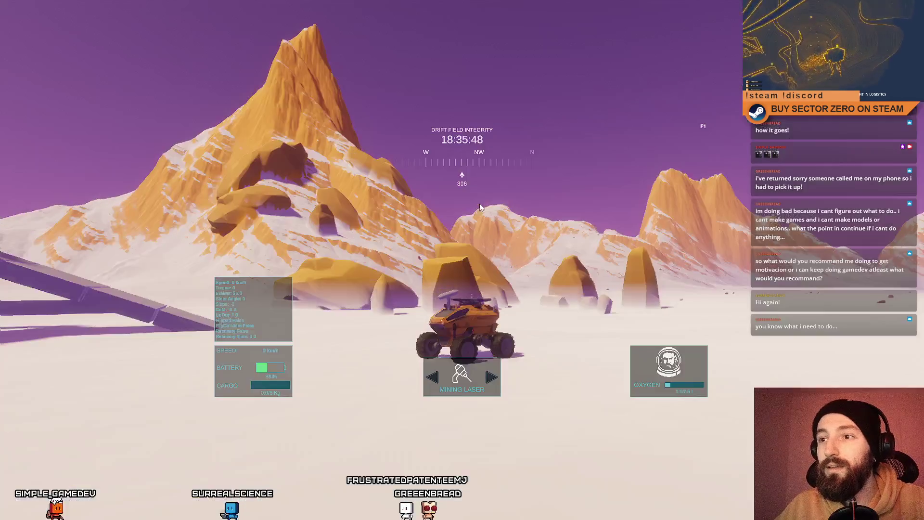
key(w)
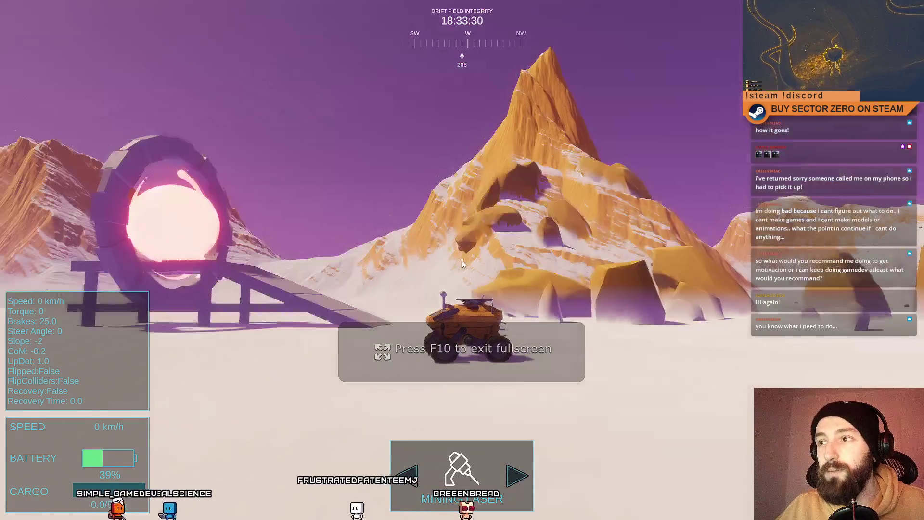
key(d)
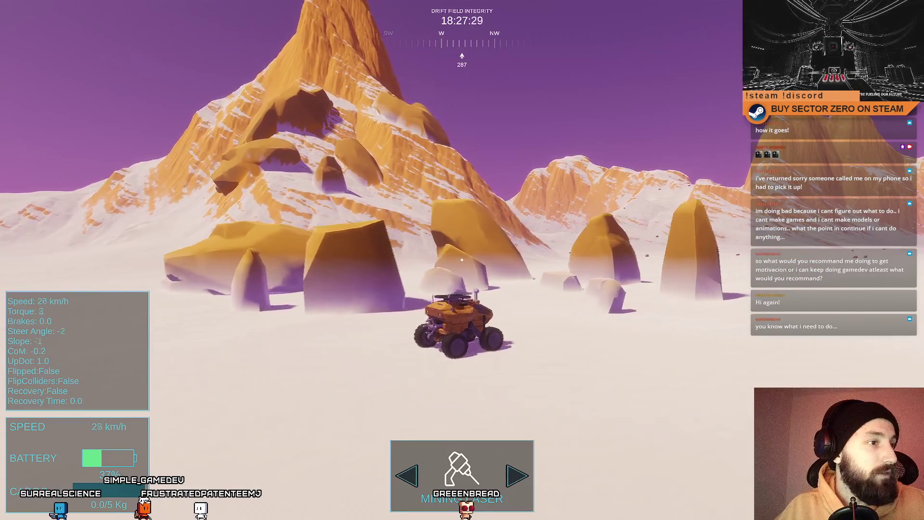
key(d)
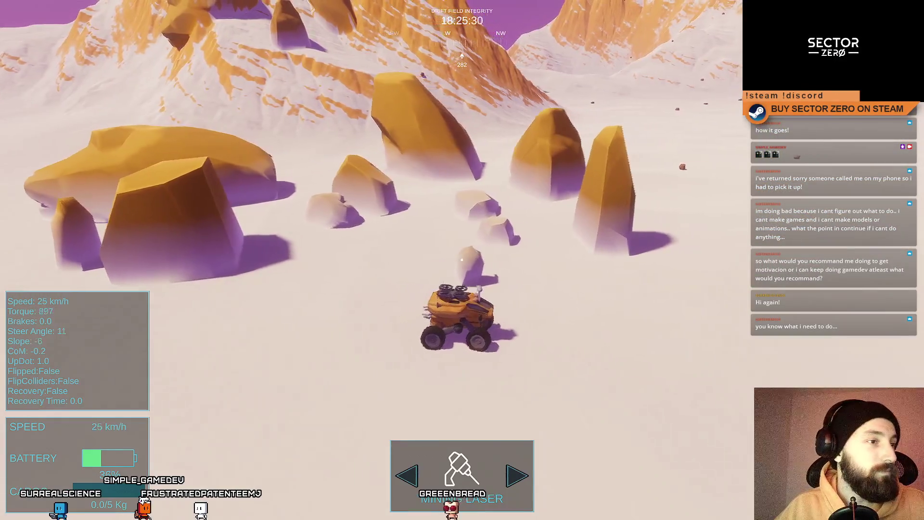
key(s)
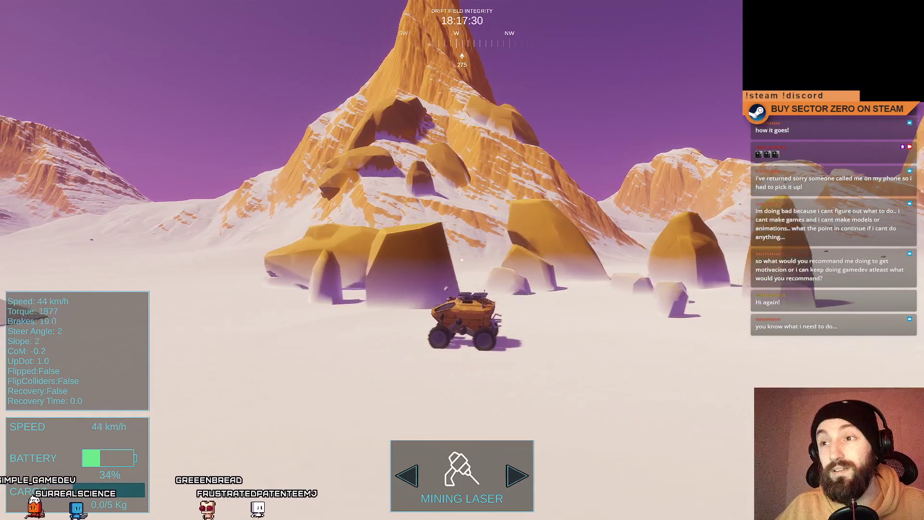
key(d)
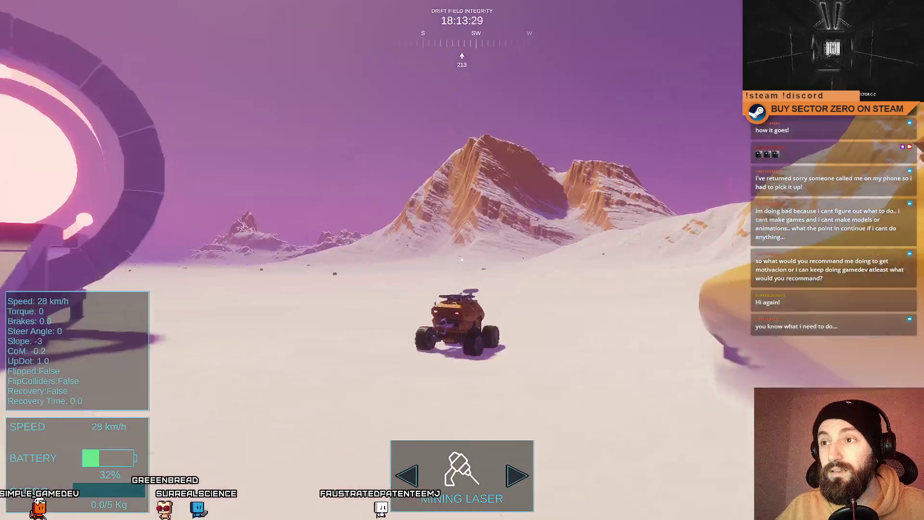
key(w)
key(a)
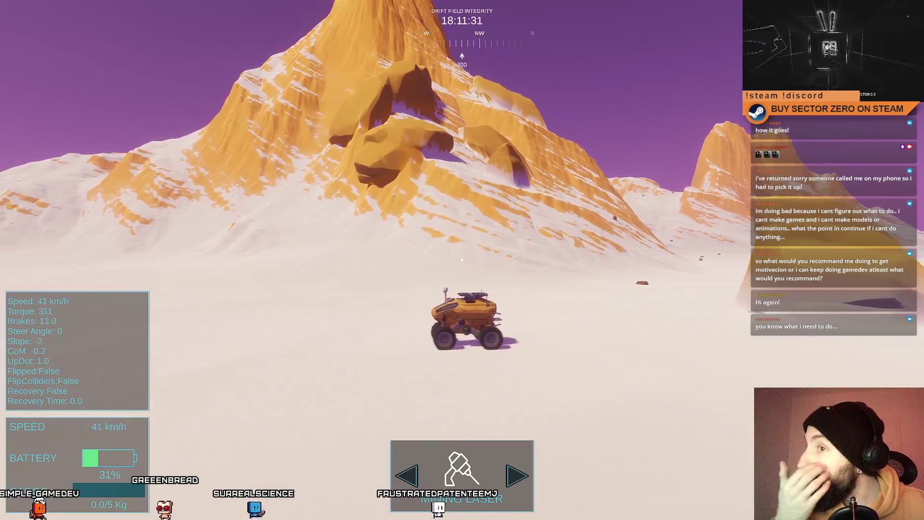
Step: Speed past the rocks, brake near the portal, then turn toward it and slow down
key(w)
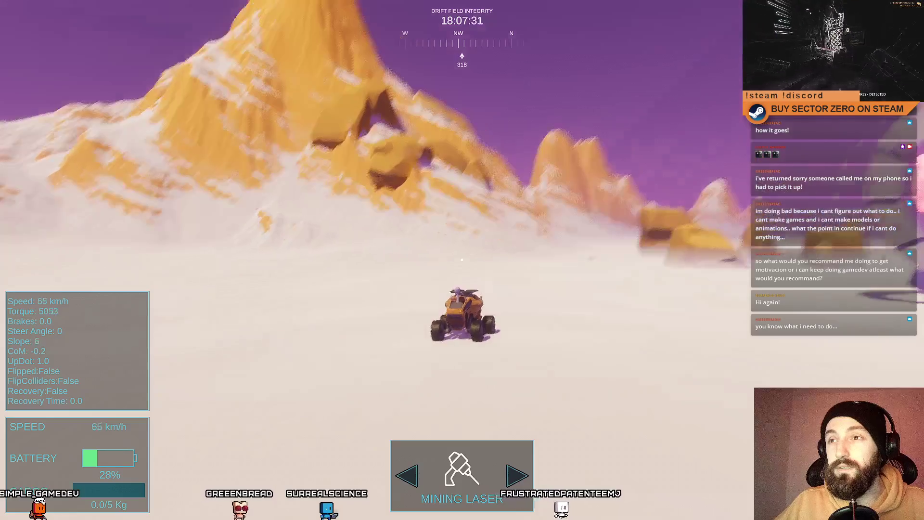
key(a)
key(space)
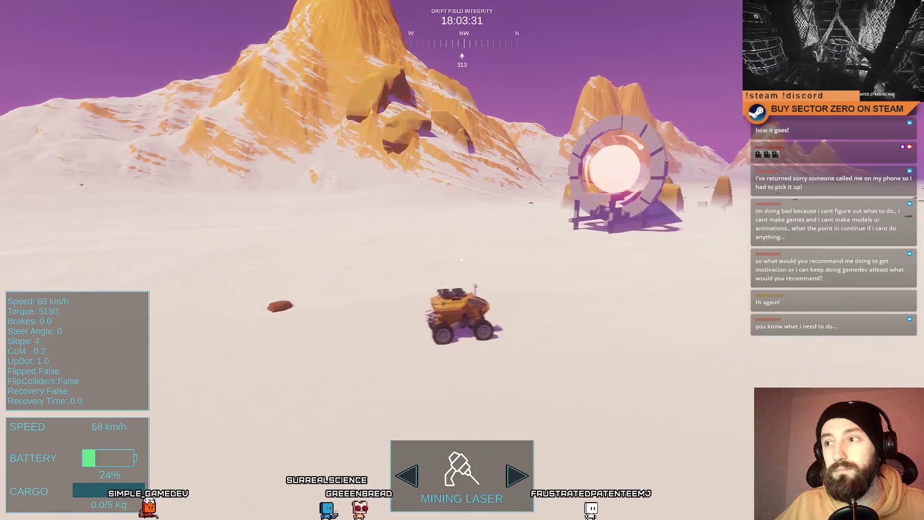
key(space)
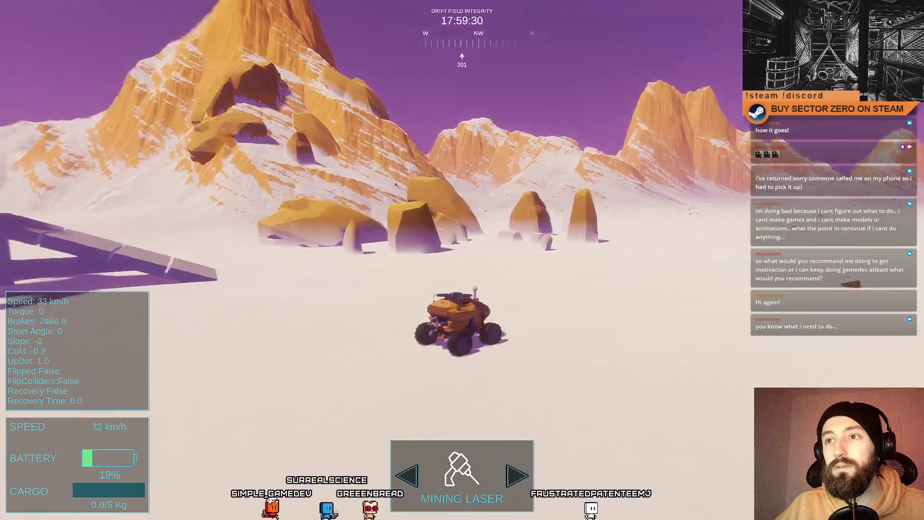
key(w)
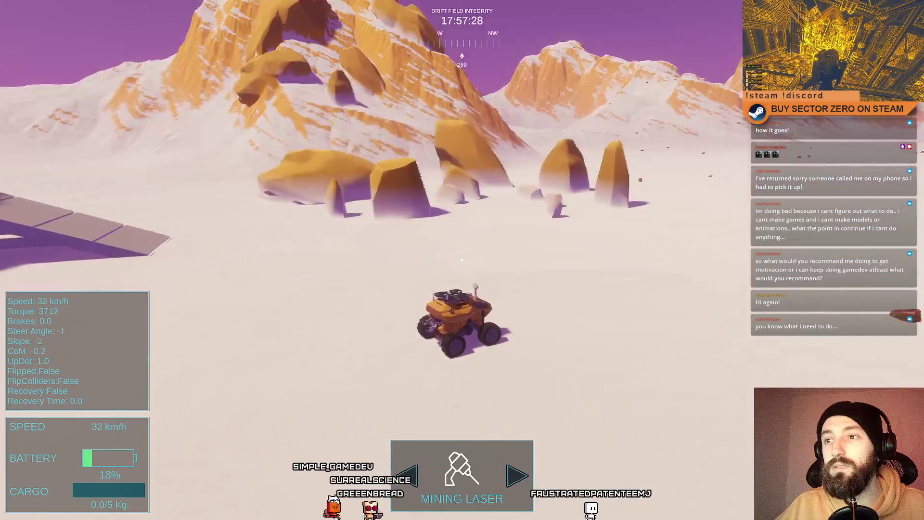
key(d)
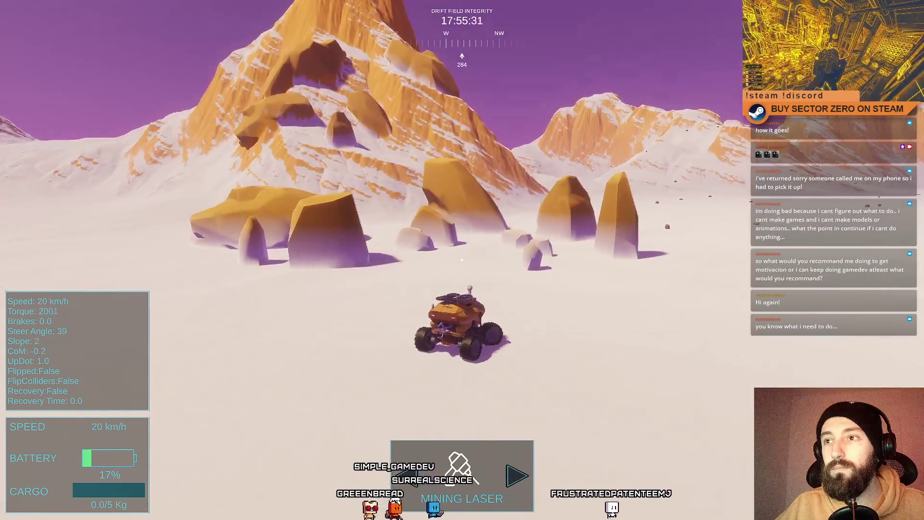
key(a)
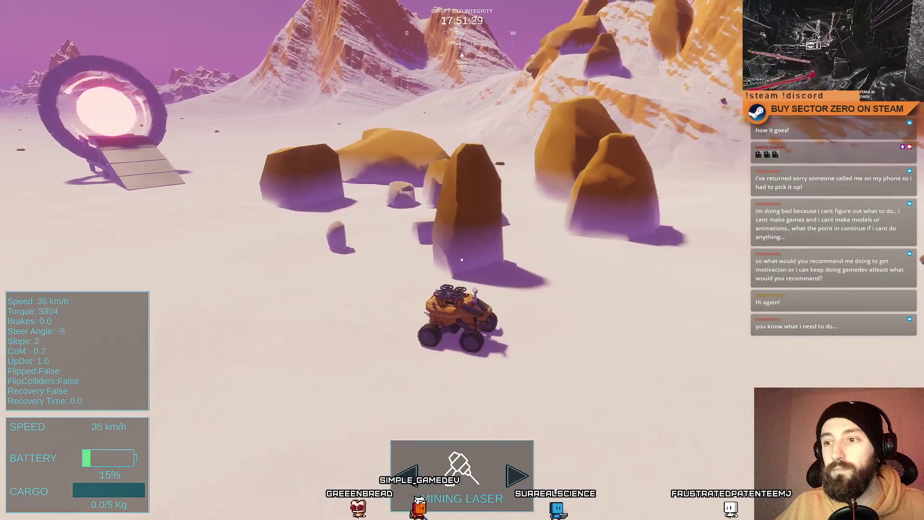
key(a)
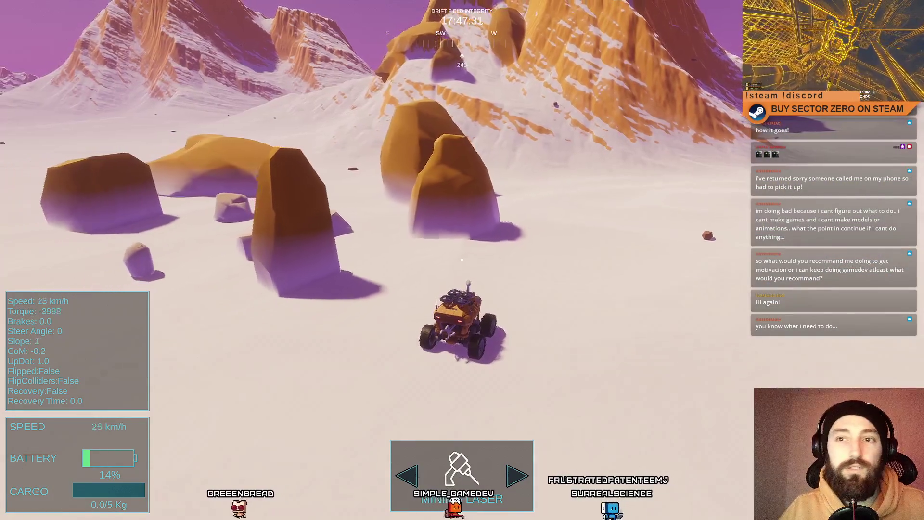
key(s)
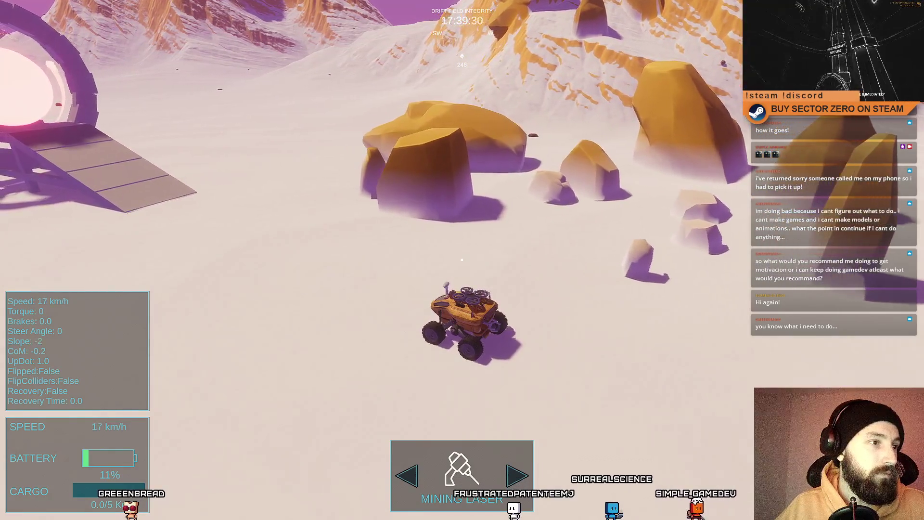
Step: Brake the rover, then accelerate and turn it through the rock cluster
key(space)
key(d)
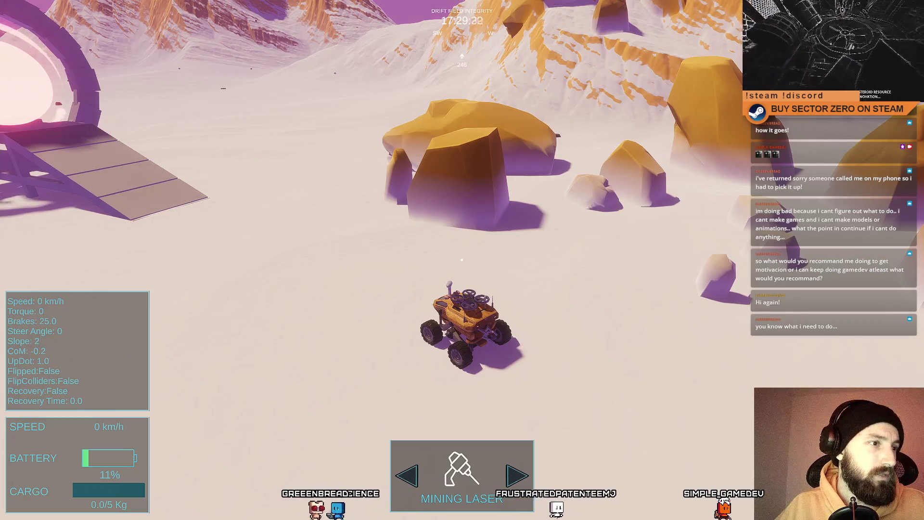
key(w)
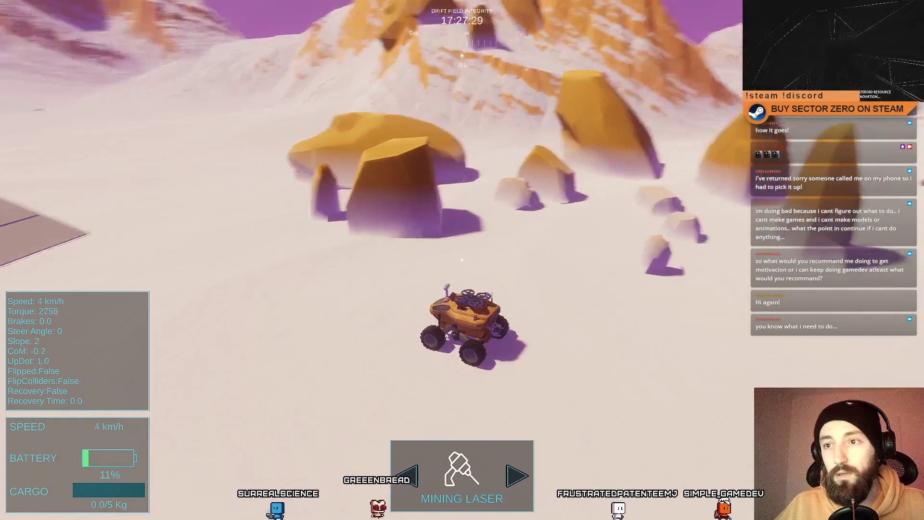
key(d)
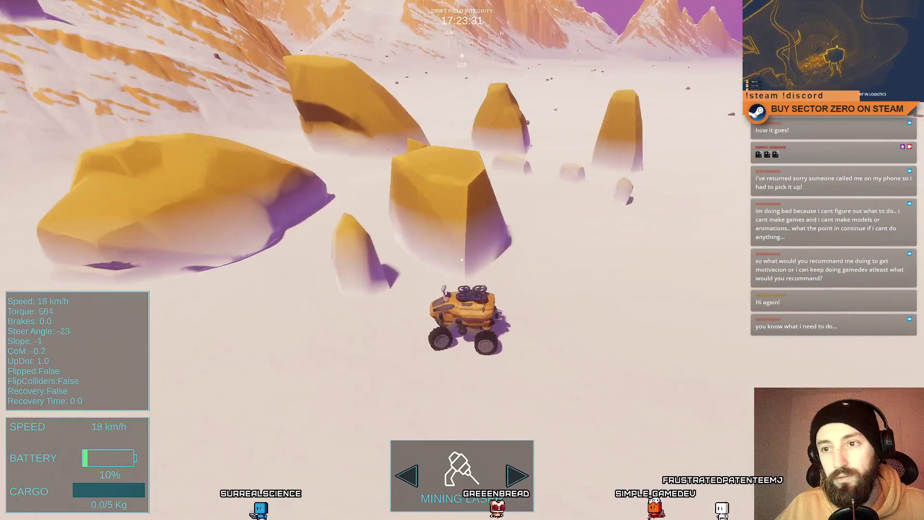
key(w)
key(d)
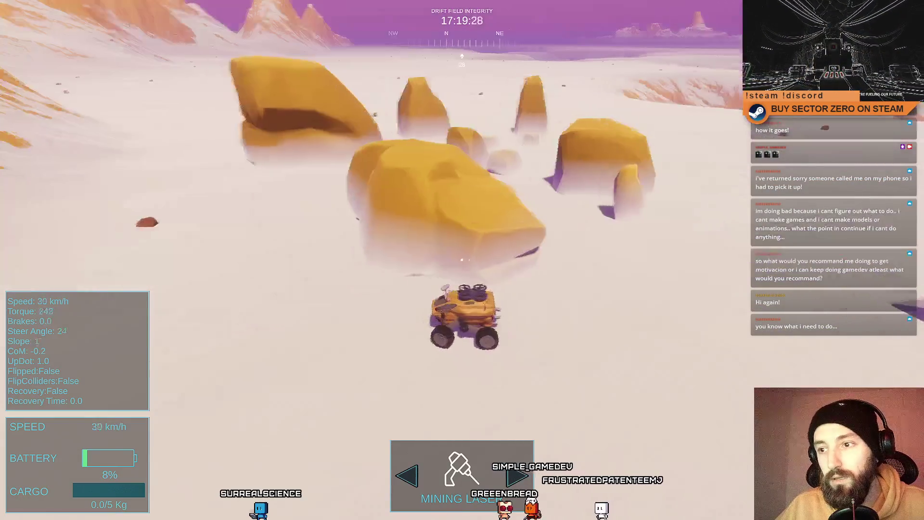
key(w)
key(d)
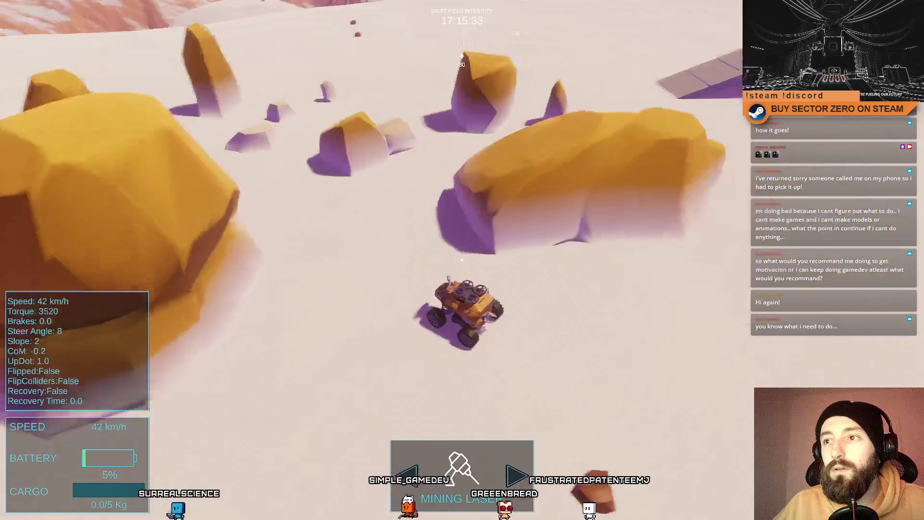
Step: Swing the rover around, stop it by the rocks, and leave fullscreen with F8
key(space)
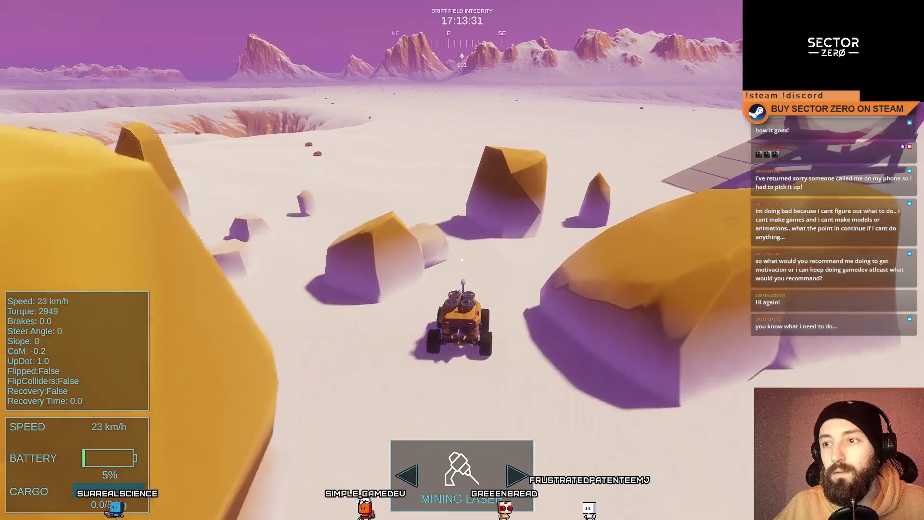
key(a)
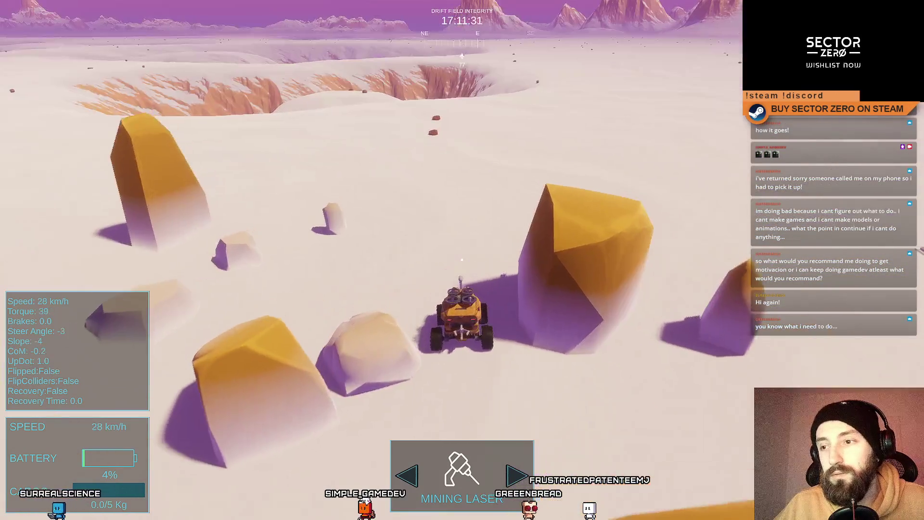
key(w)
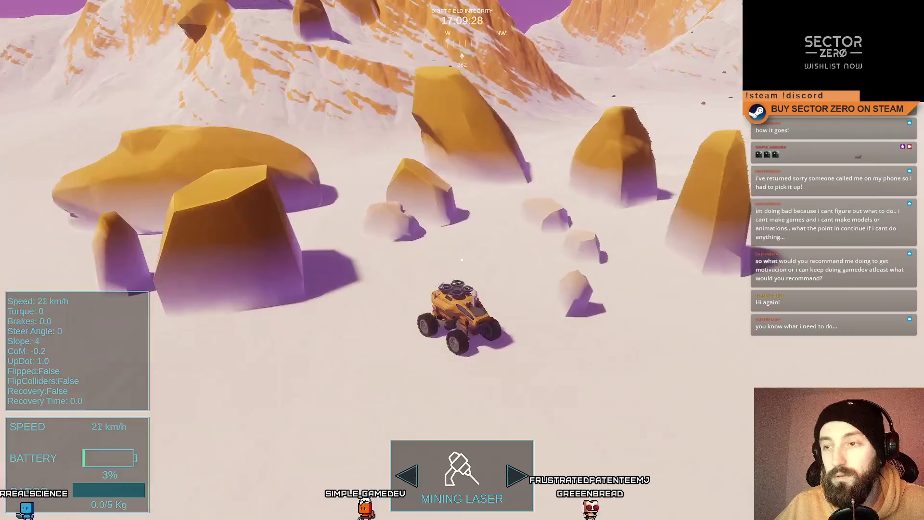
key(d)
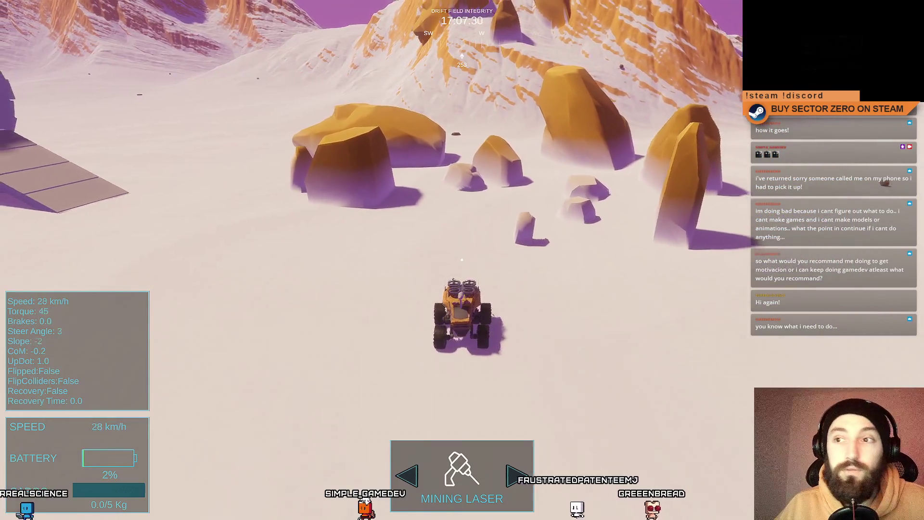
key(s)
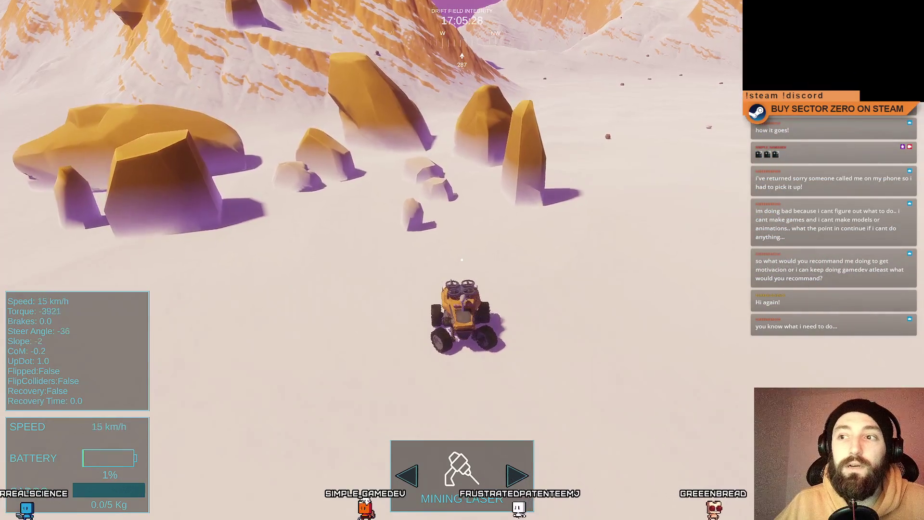
key(w)
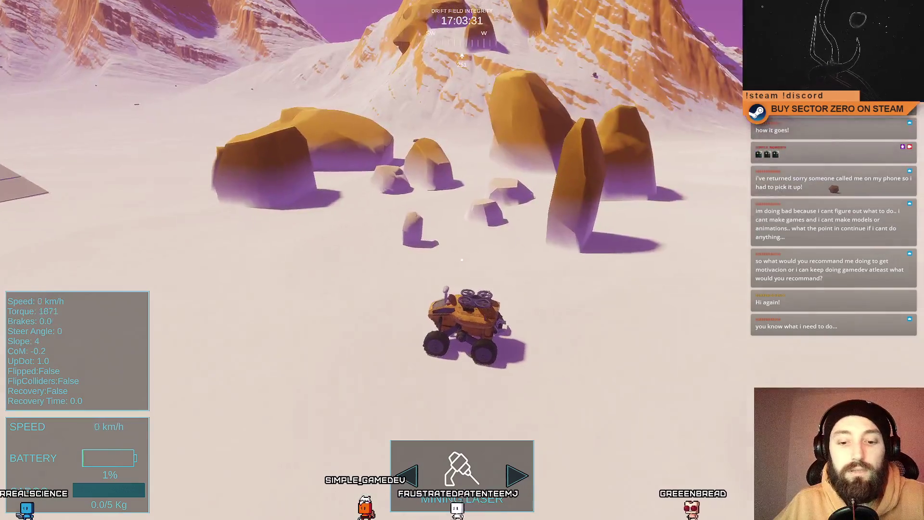
key(F8)
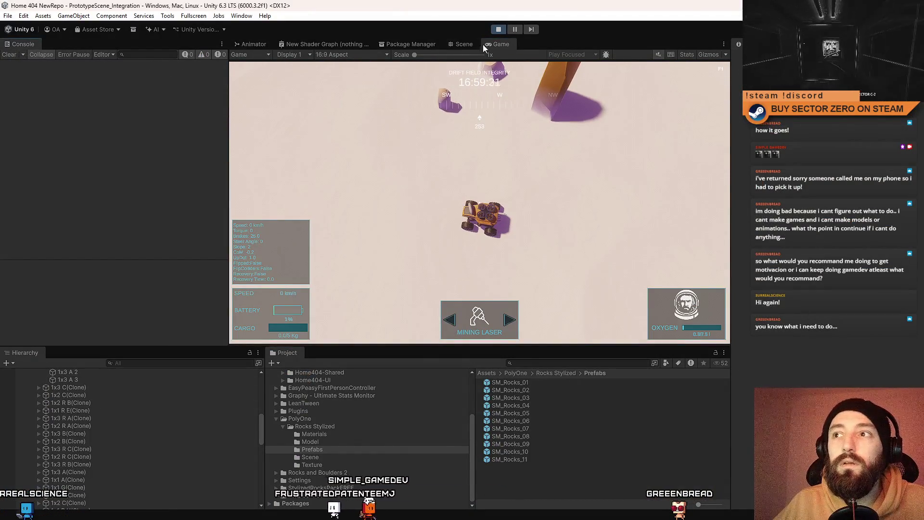
click(466, 45)
click(499, 44)
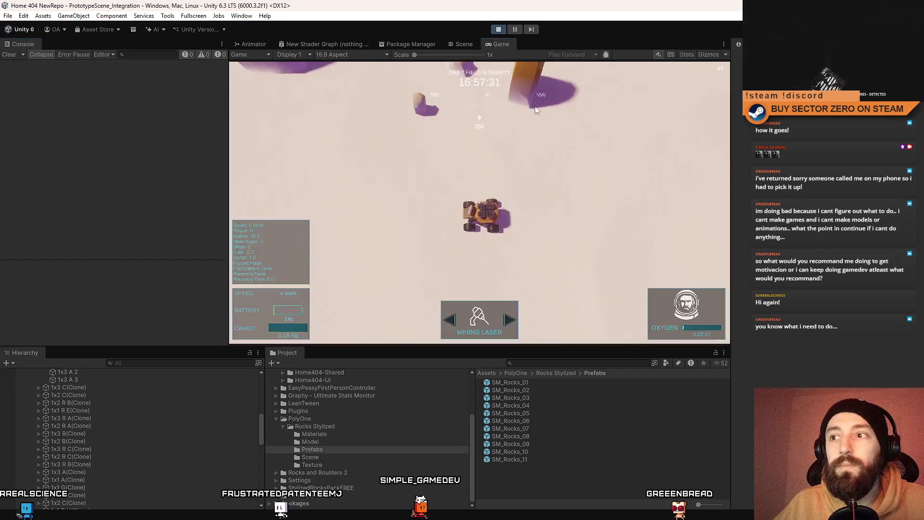
key(F10)
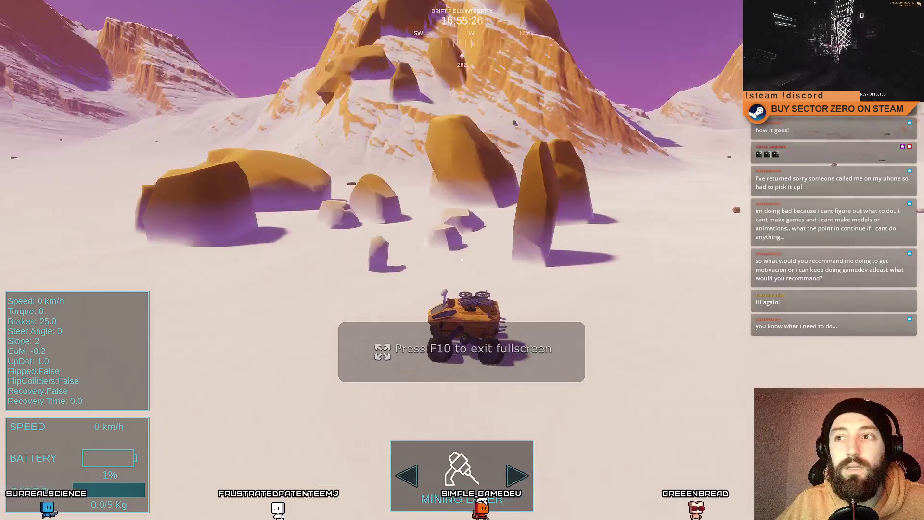
key(w)
key(d)
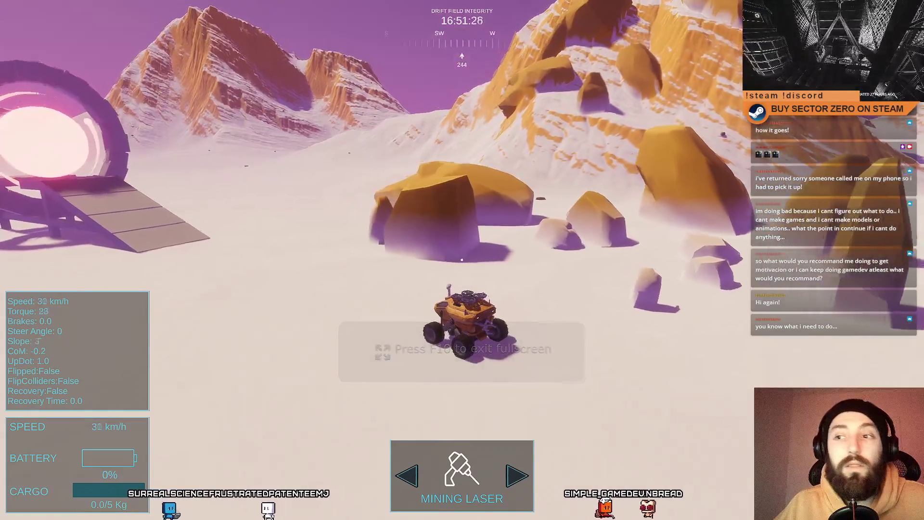
key(w)
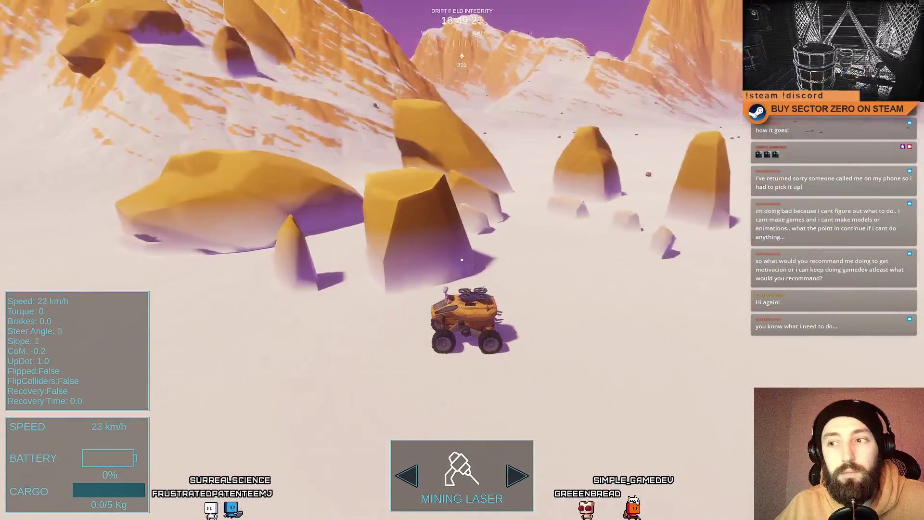
key(d)
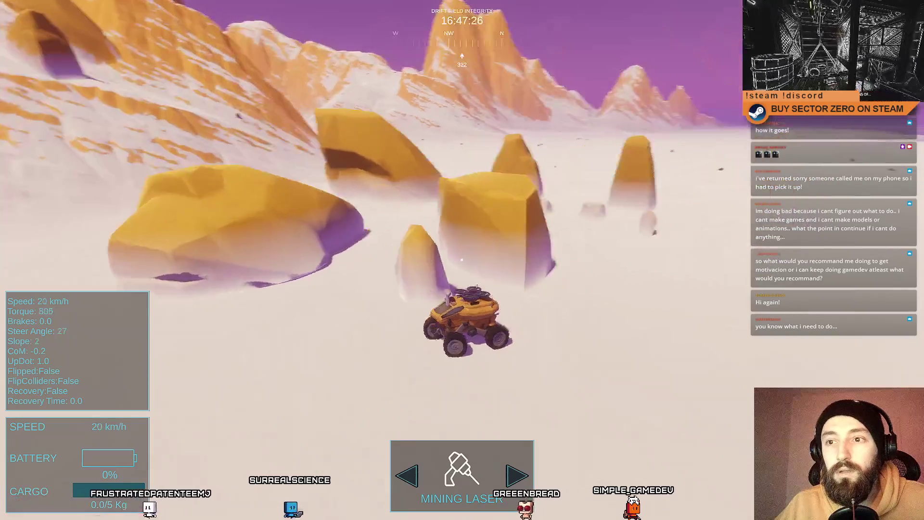
key(w)
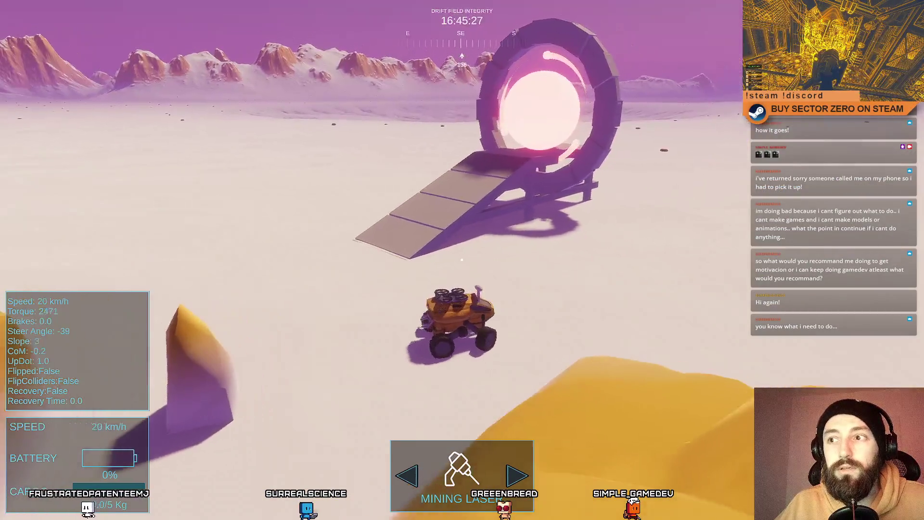
key(a)
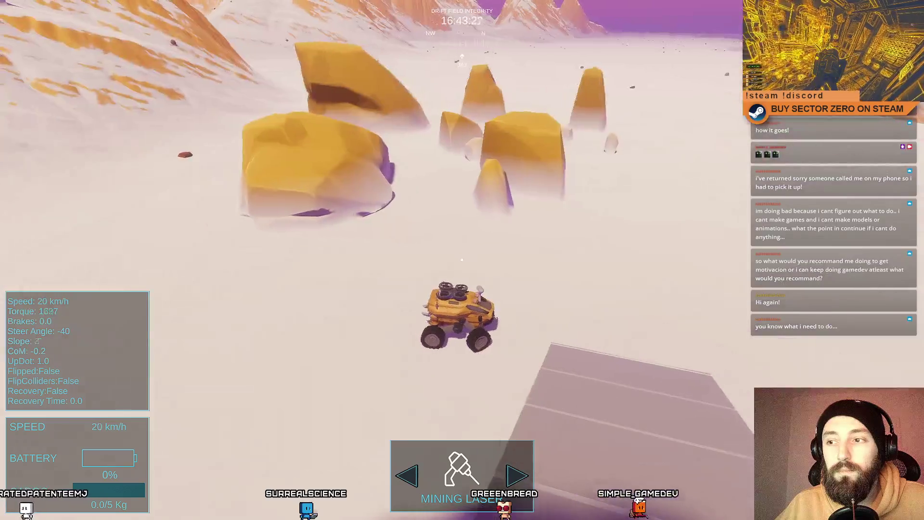
key(d)
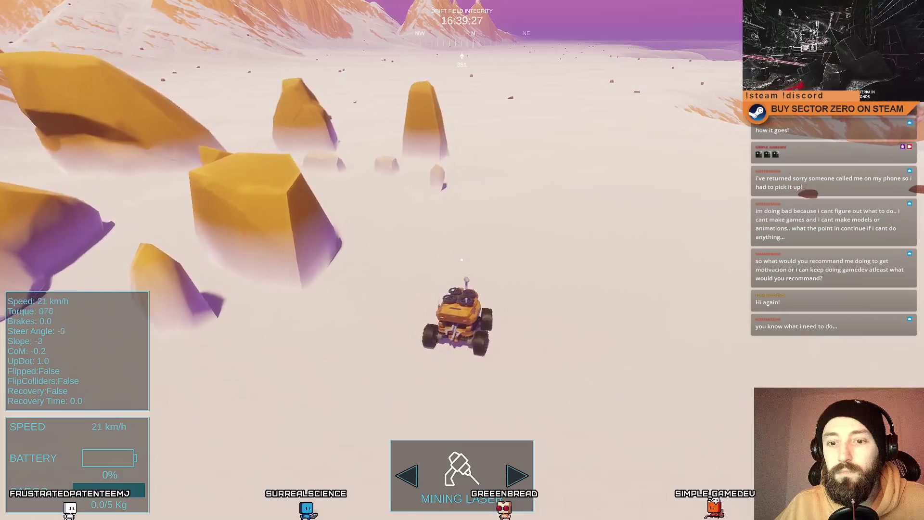
key(d)
key(d)
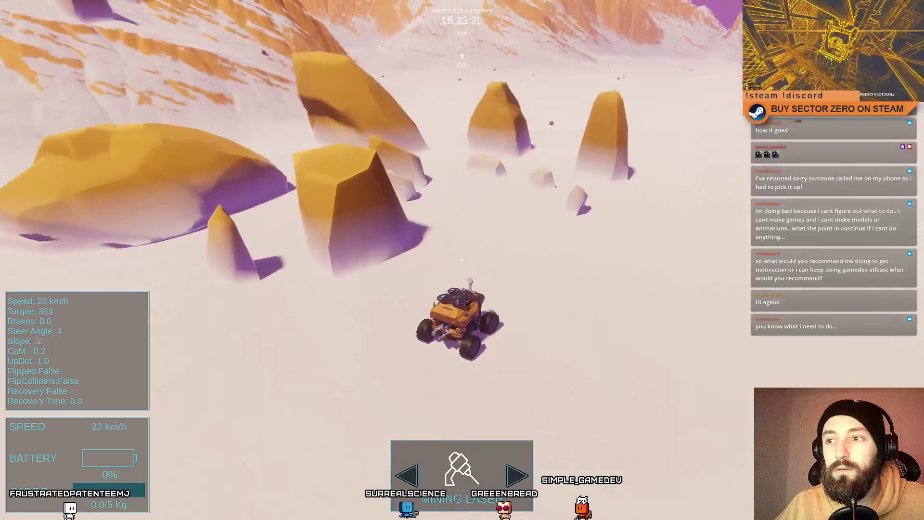
key(d)
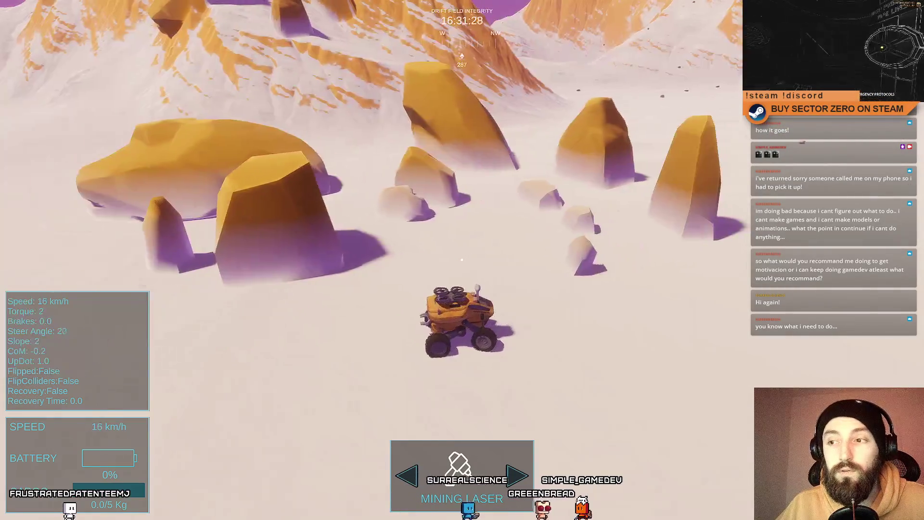
key(w)
key(s)
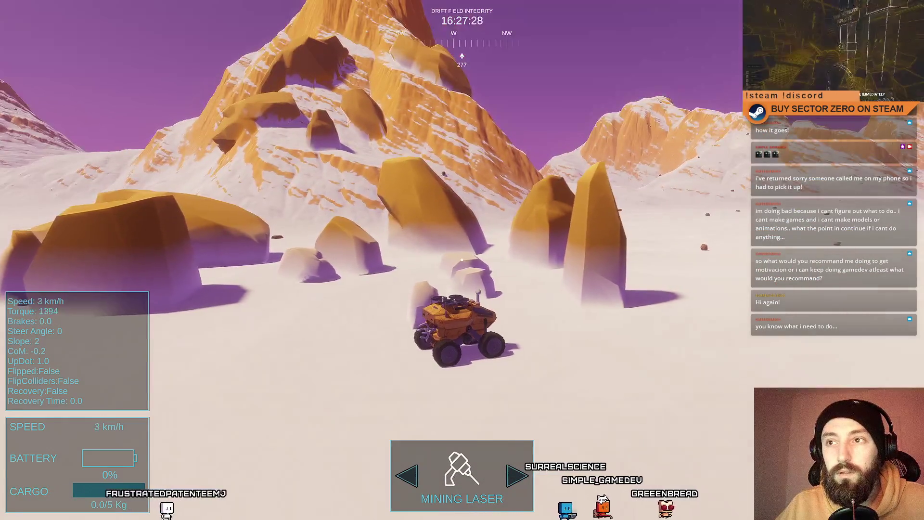
key(w)
key(d)
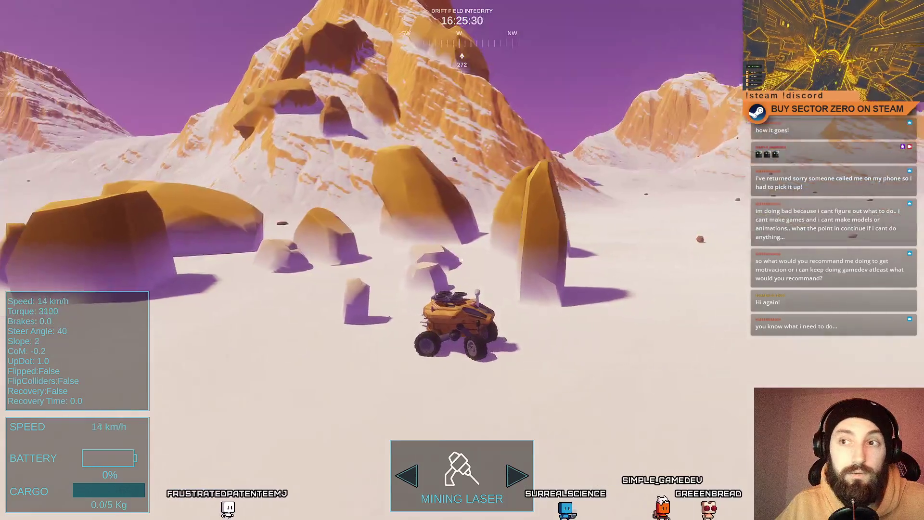
key(w)
key(w)
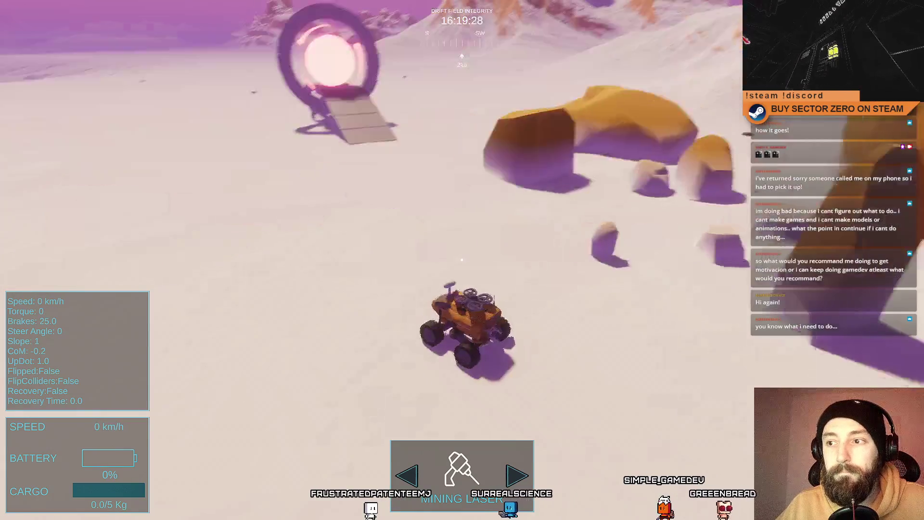
scroll(462, 260, up, 2)
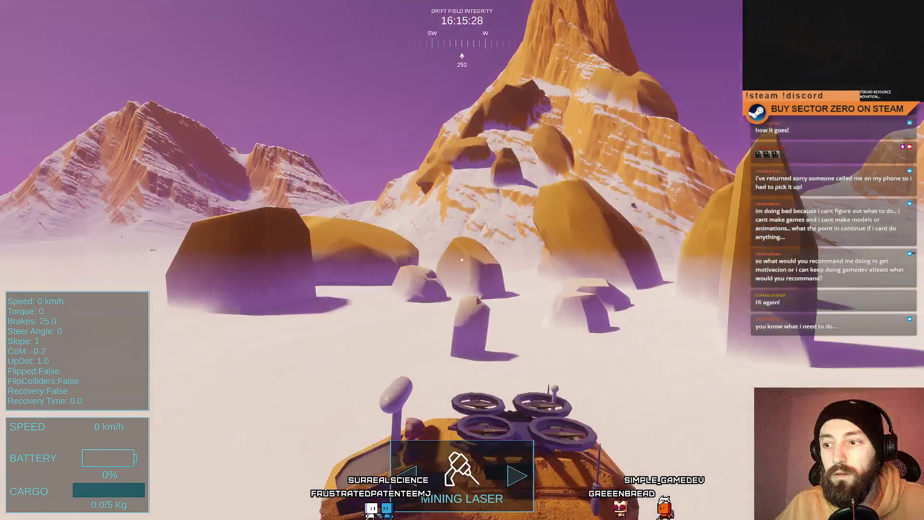
key(w)
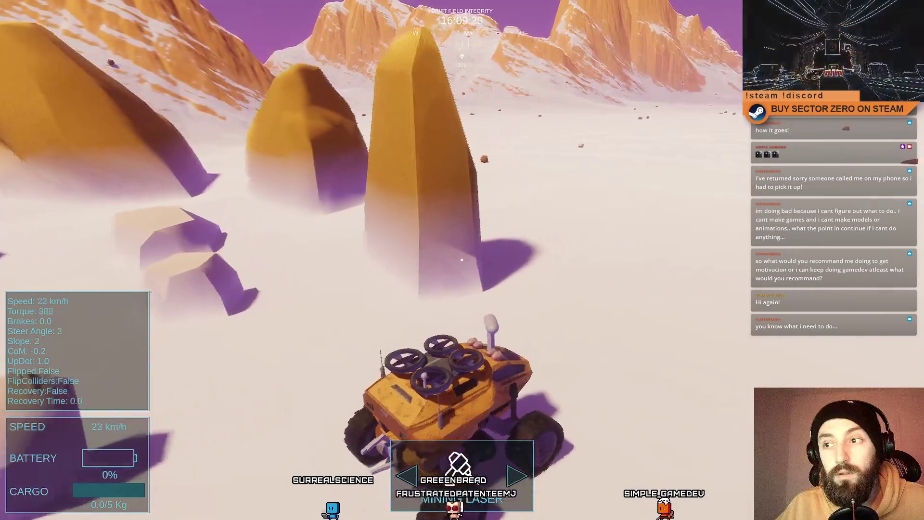
key(a)
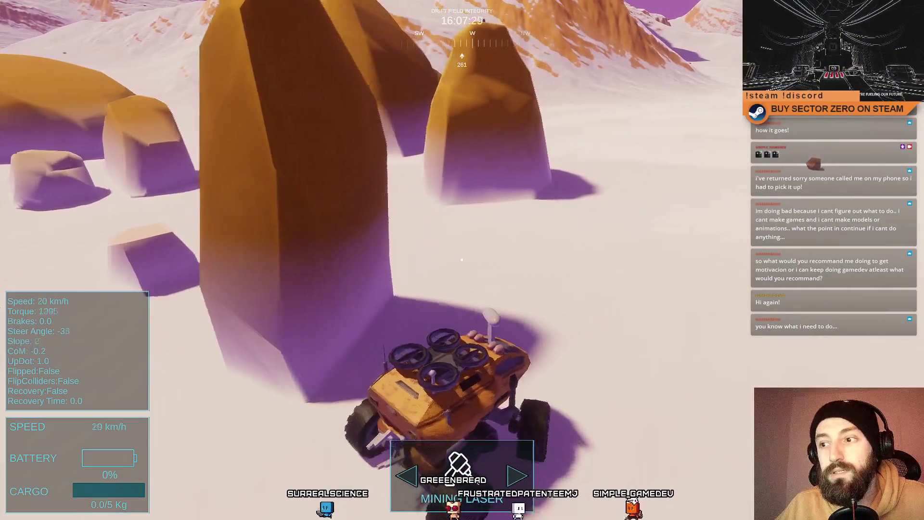
key(a)
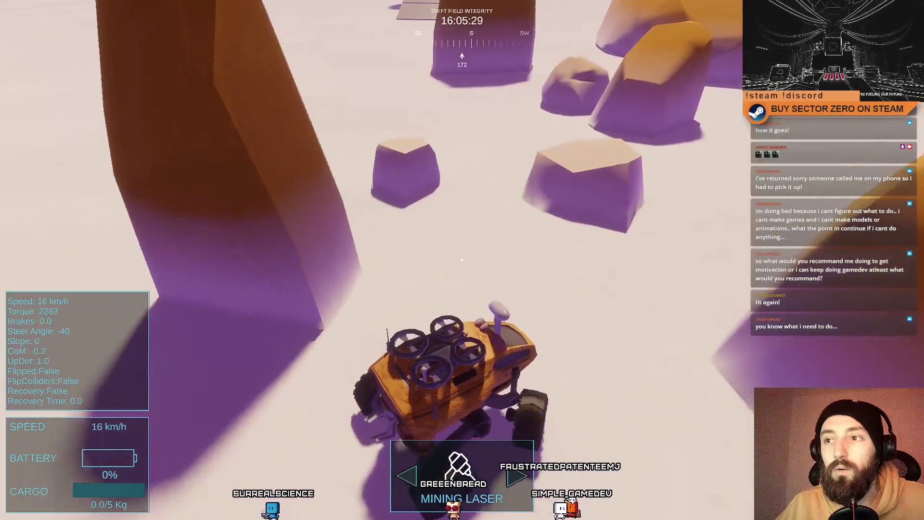
key(a)
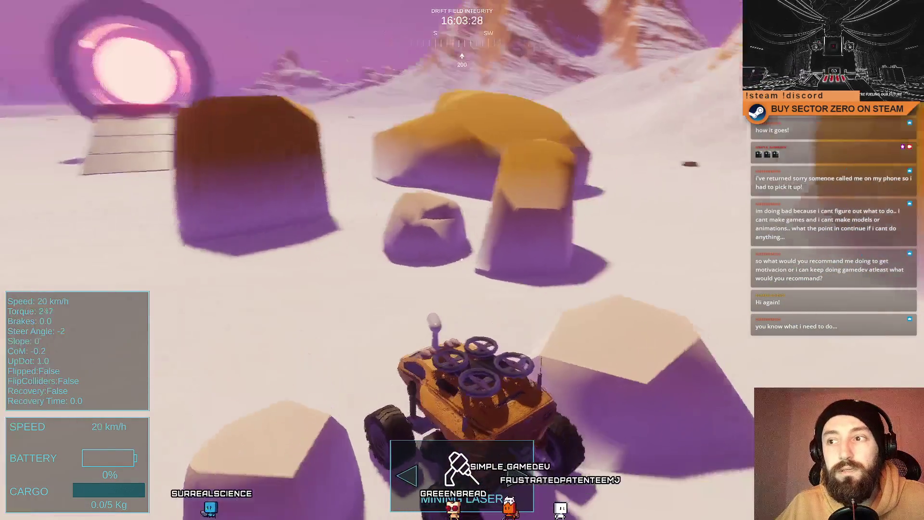
key(a)
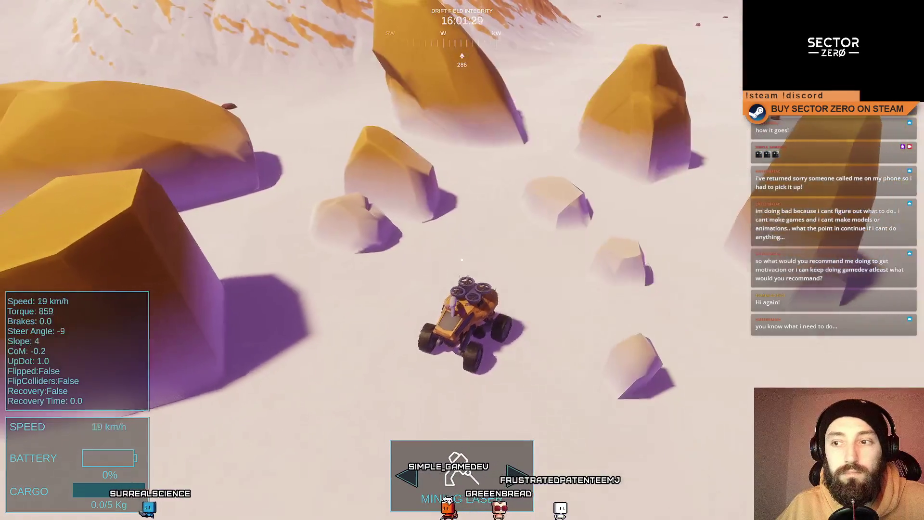
key(a)
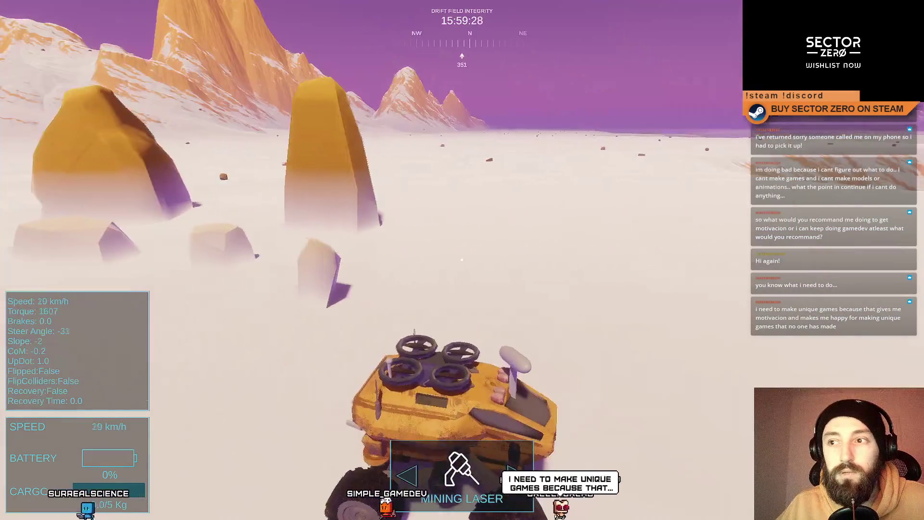
key(a)
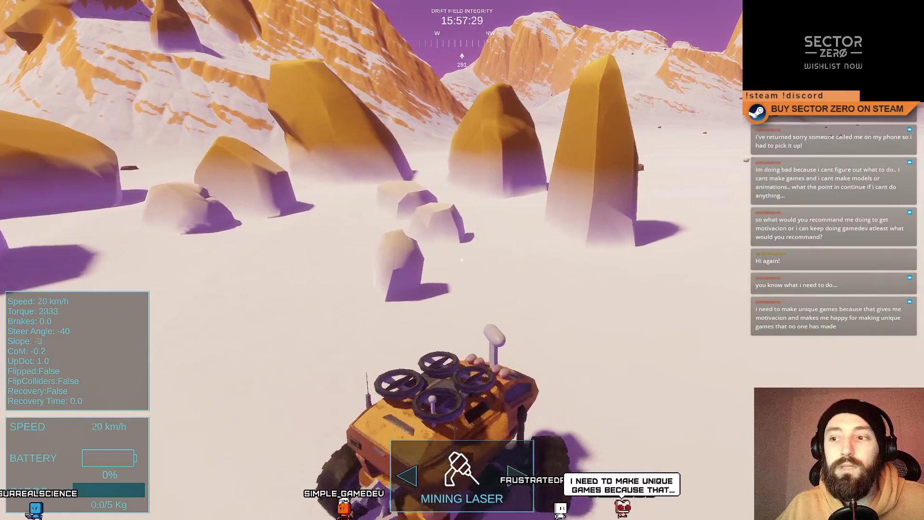
key(s)
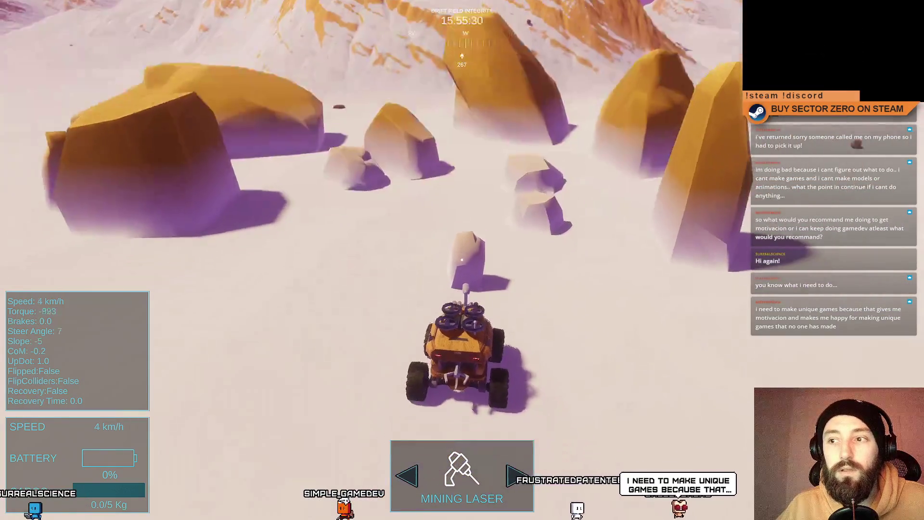
key(w)
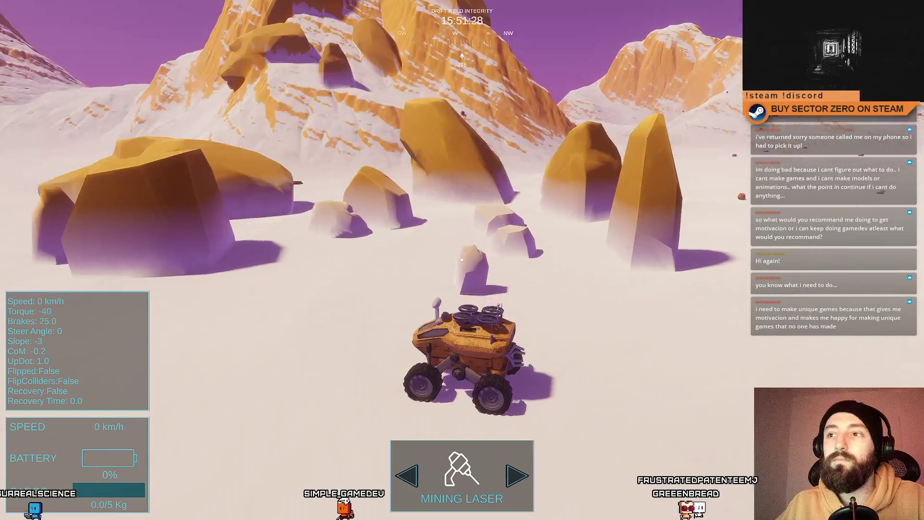
key(F11)
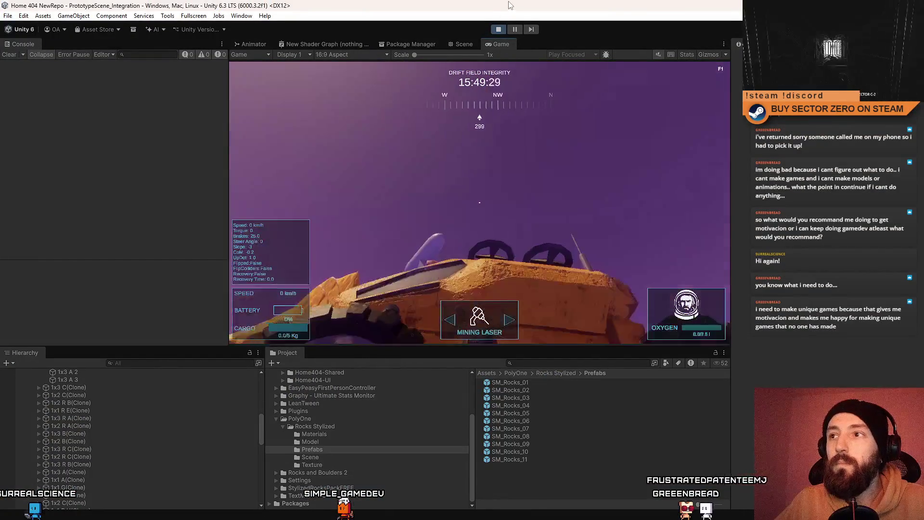
Step: Switch to the Scene view and fly the camera down to the rock field
click(455, 44)
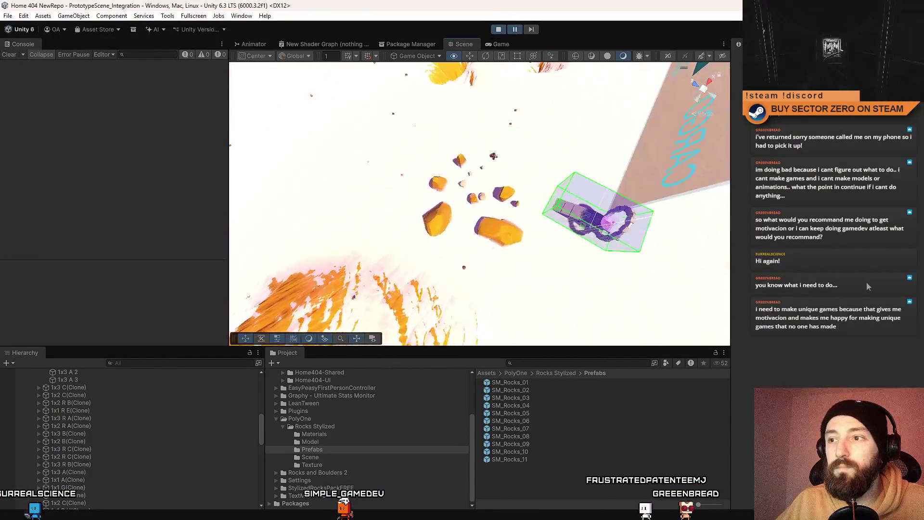
mouse_move(698, 235)
mouse_down()
mouse_move(506, 182)
mouse_move(477, 202)
mouse_up()
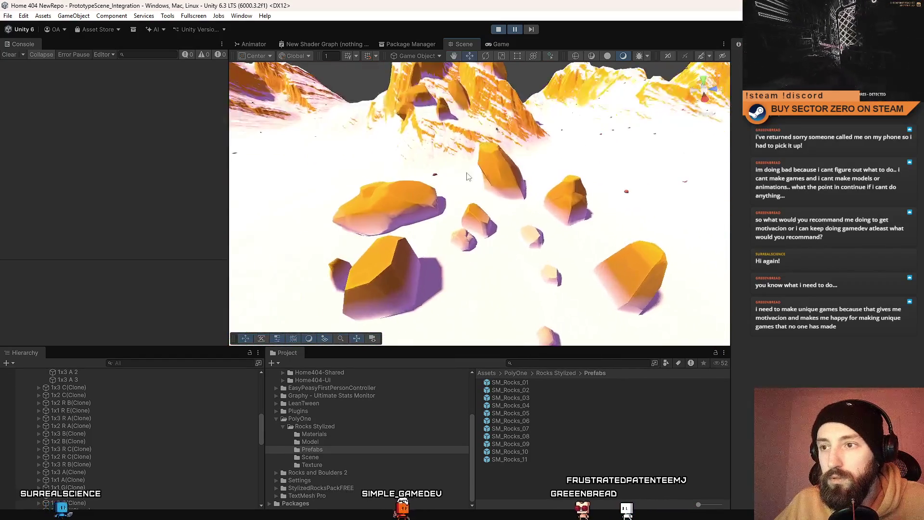
click(375, 202)
mouse_move(375, 202)
mouse_down()
mouse_move(470, 210)
mouse_move(413, 228)
mouse_up()
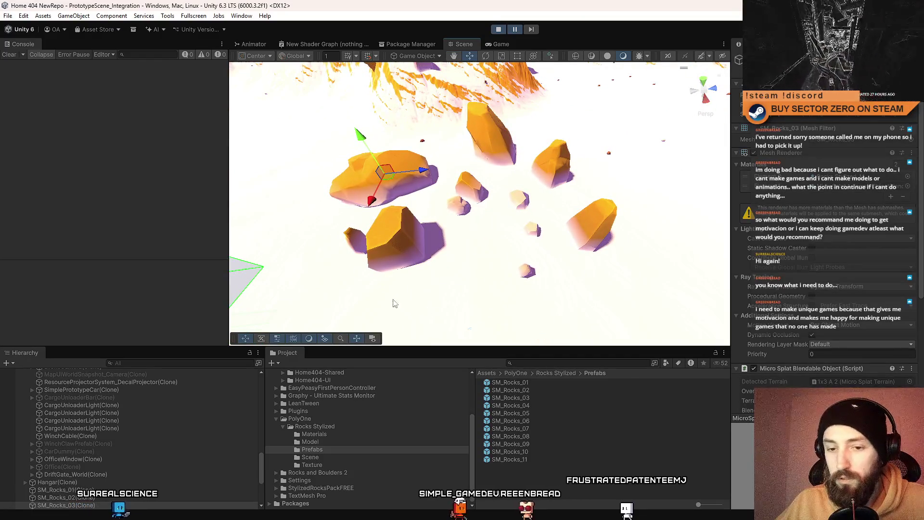
scroll(98, 442, down, 3)
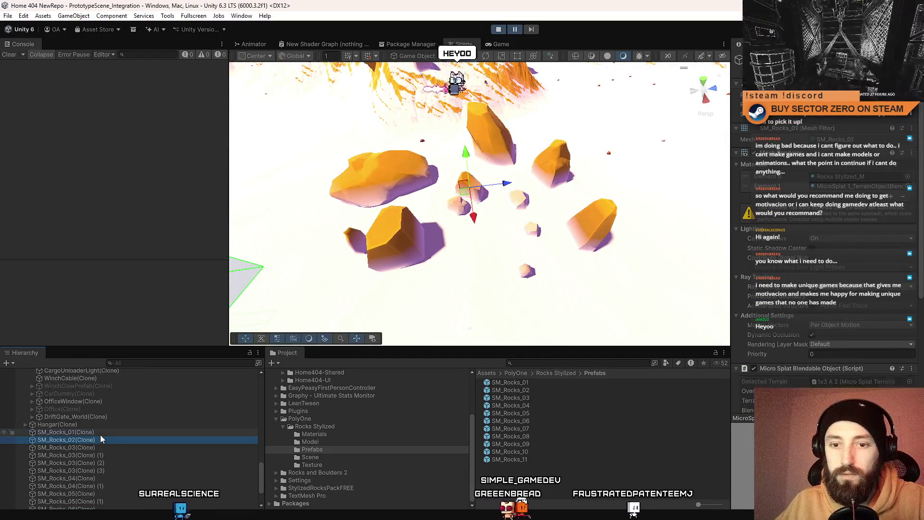
Step: Delete the duplicate SM_Rocks_03, SM_Rocks_04 and SM_Rocks_05 clones from the Hierarchy
click(119, 457)
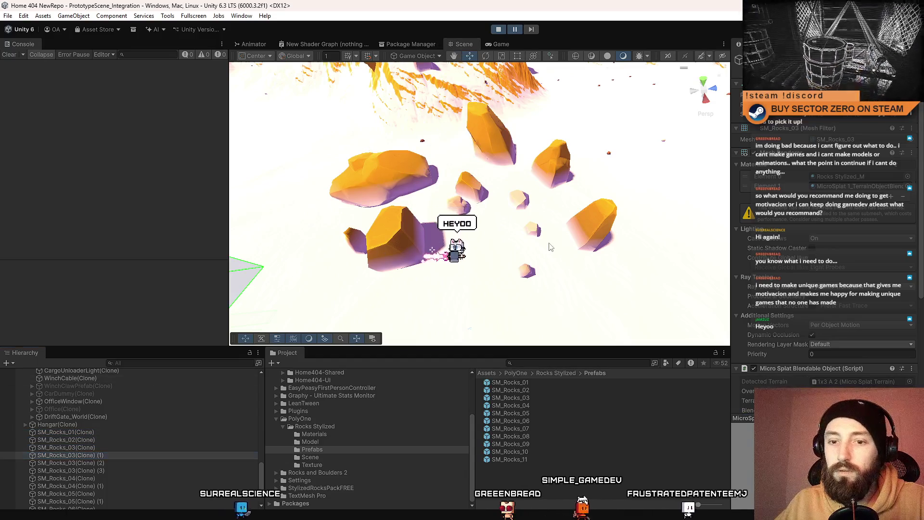
drag(500, 183, 519, 170)
click(119, 453)
key(Delete)
key(Delete)
key(Delete)
click(110, 463)
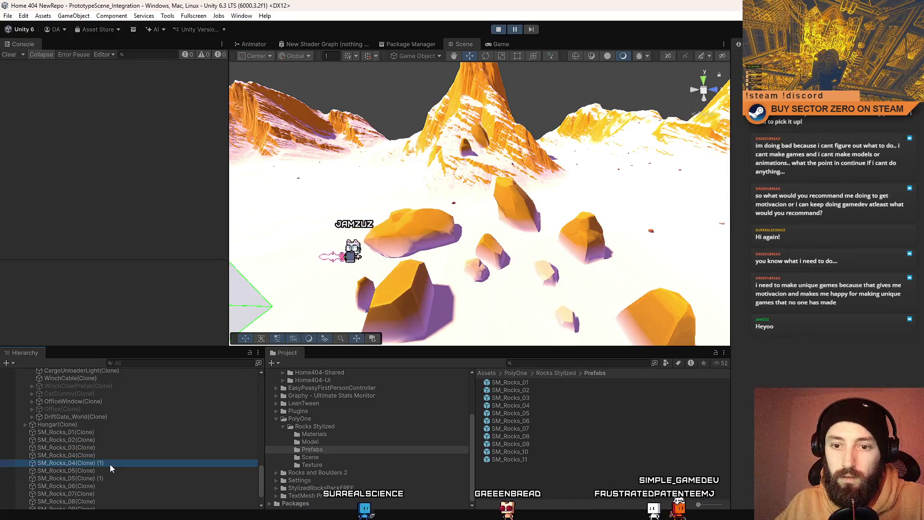
key(Delete)
key(Delete)
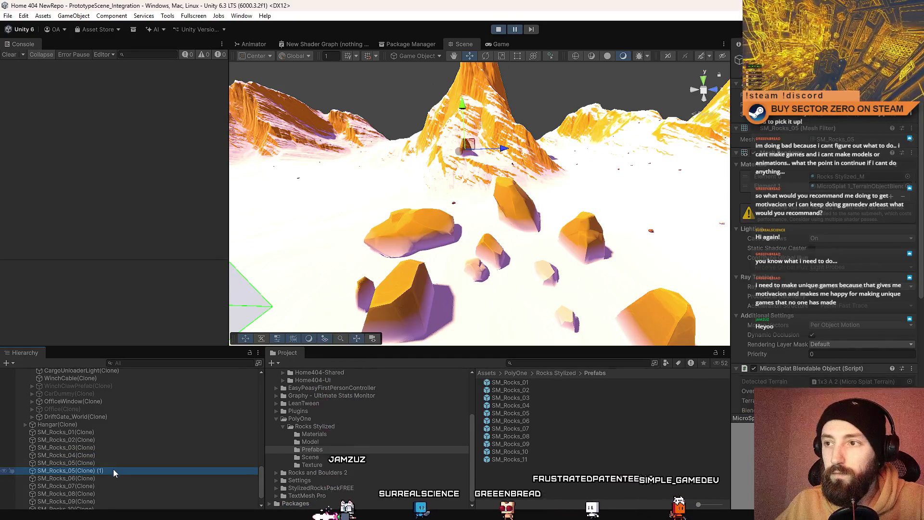
Step: Check SM_Rocks_06 through SM_Rocks_11, then select the full SM_Rocks_01–11 range
click(111, 470)
click(100, 478)
click(96, 486)
drag(510, 308, 523, 275)
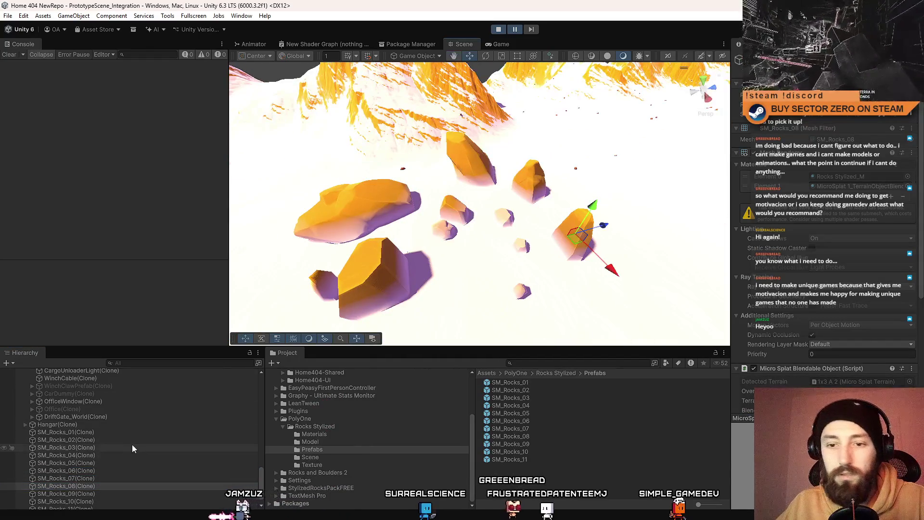
scroll(132, 443, down, 1)
click(109, 482)
click(94, 490)
click(84, 497)
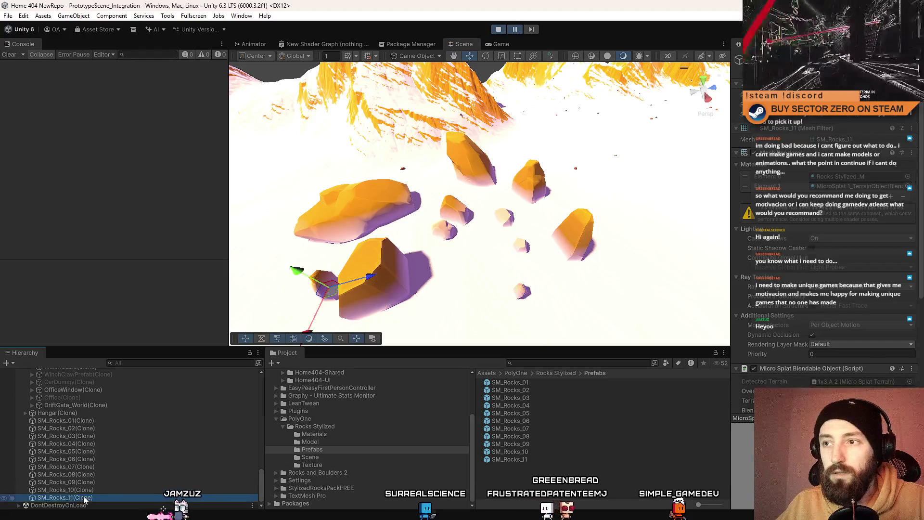
shift+click(110, 421)
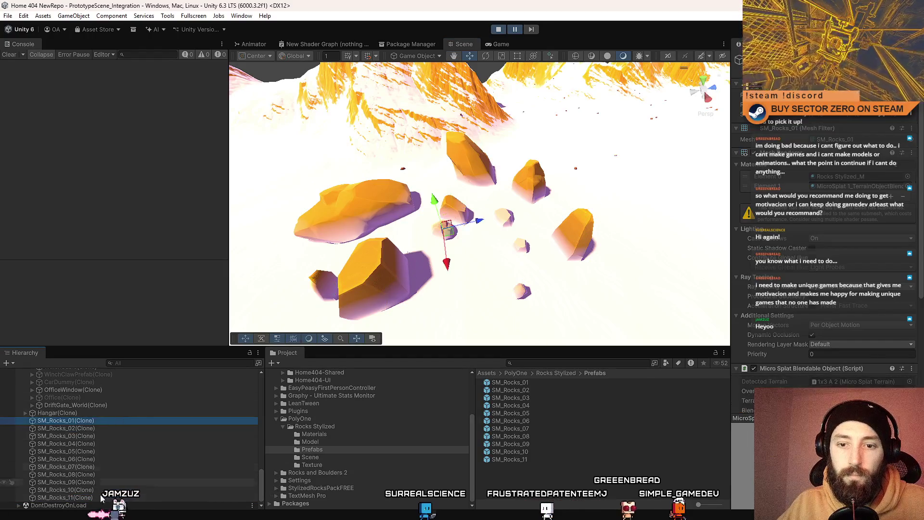
mouse_move(417, 254)
mouse_down()
mouse_move(561, 189)
mouse_move(419, 250)
mouse_move(435, 243)
mouse_move(239, 173)
mouse_move(474, 229)
mouse_move(409, 244)
mouse_move(407, 214)
mouse_move(454, 140)
mouse_move(278, 182)
mouse_move(280, 217)
mouse_move(198, 199)
mouse_move(440, 259)
mouse_up()
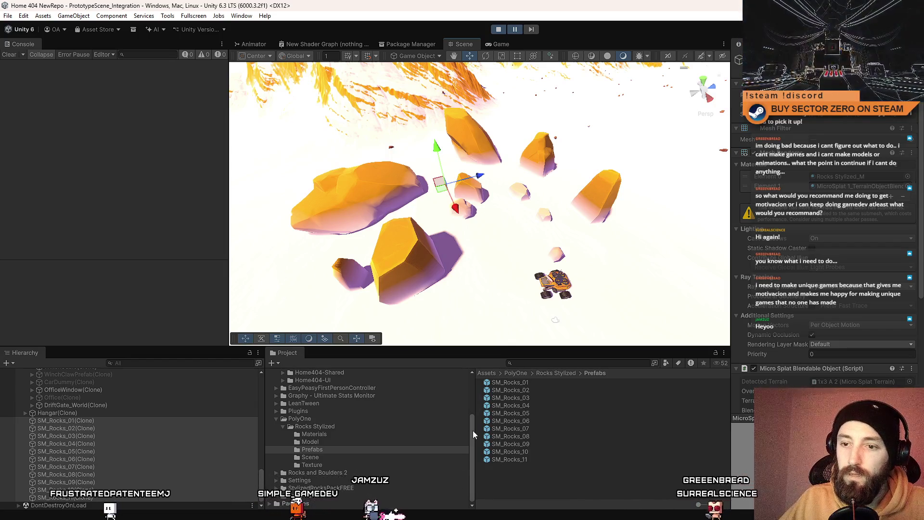
scroll(387, 409, up, 5)
Step: Show the top-level Assets folder and select SM_Rocks_01 to inspect it
click(333, 418)
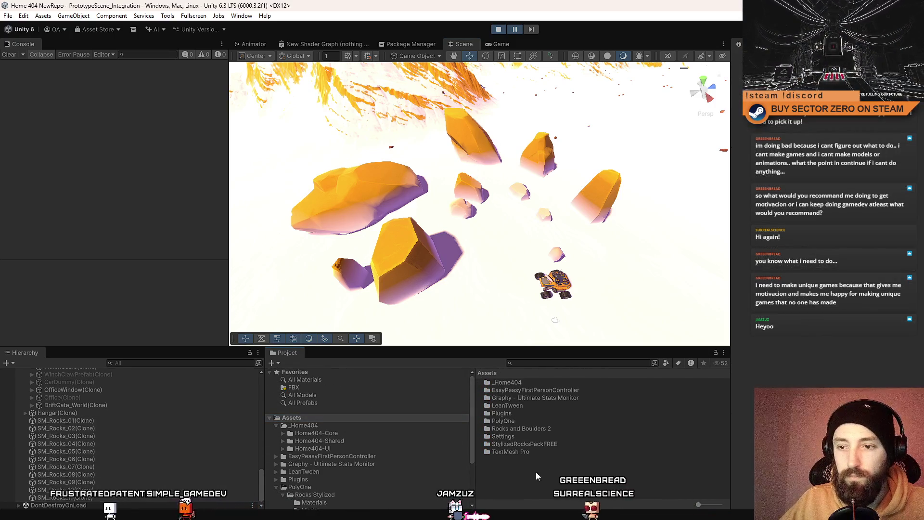
click(104, 420)
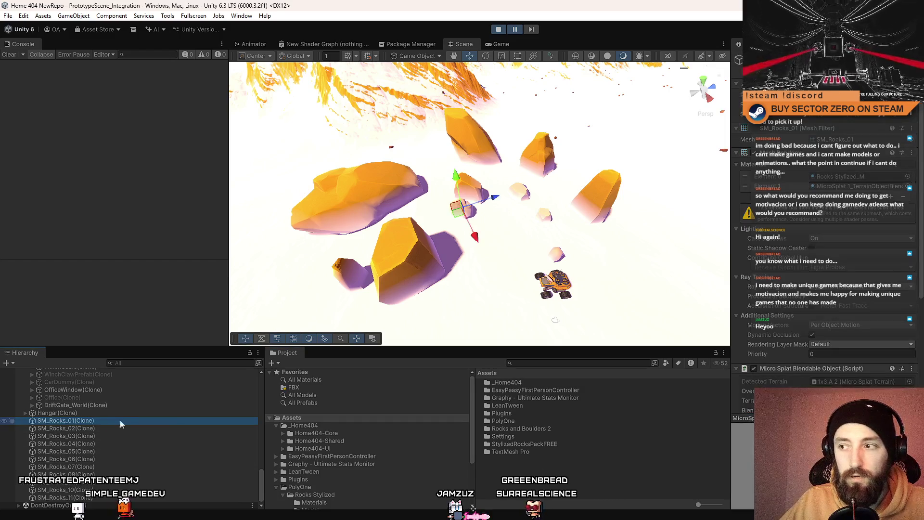
scroll(870, 228, down, 3)
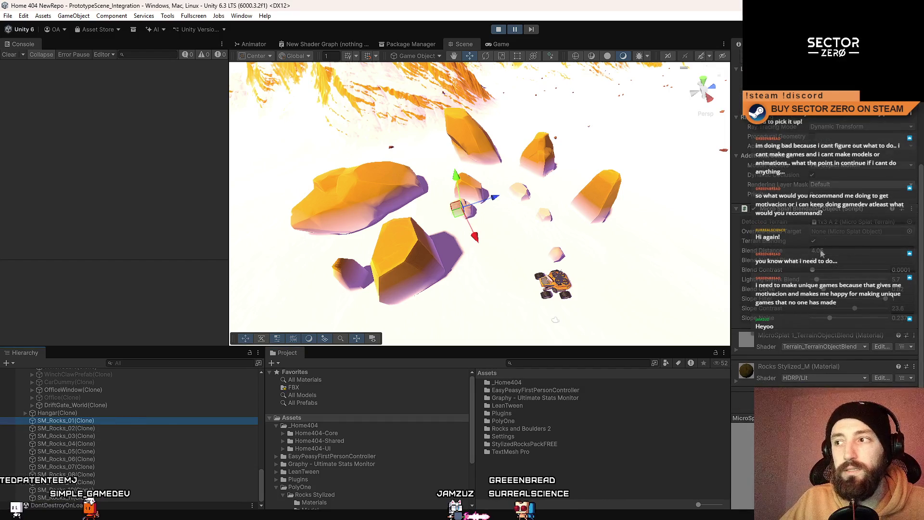
mouse_move(451, 189)
mouse_down()
mouse_move(381, 160)
mouse_move(502, 207)
mouse_up()
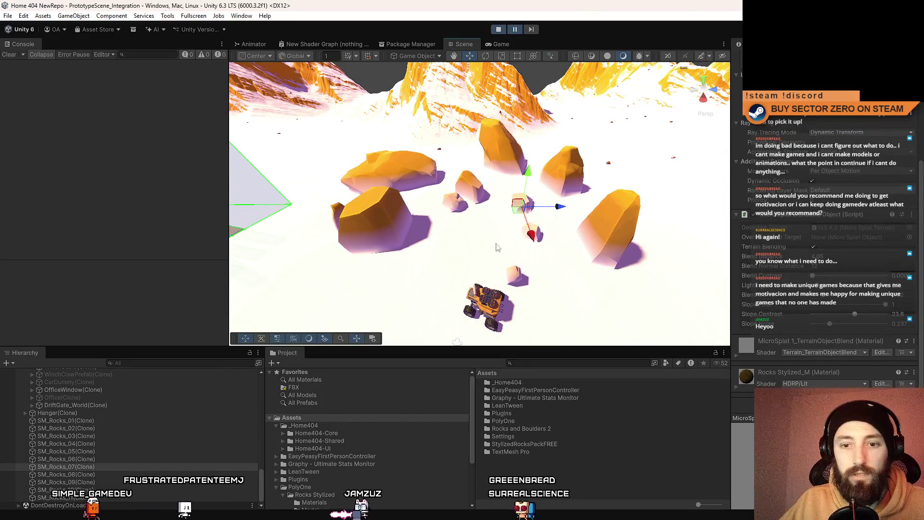
Step: Inspect rocks SM_Rocks_06, 10, 02, 03, 11 and 09 in the scene, then reselect SM_Rocks_01
click(545, 232)
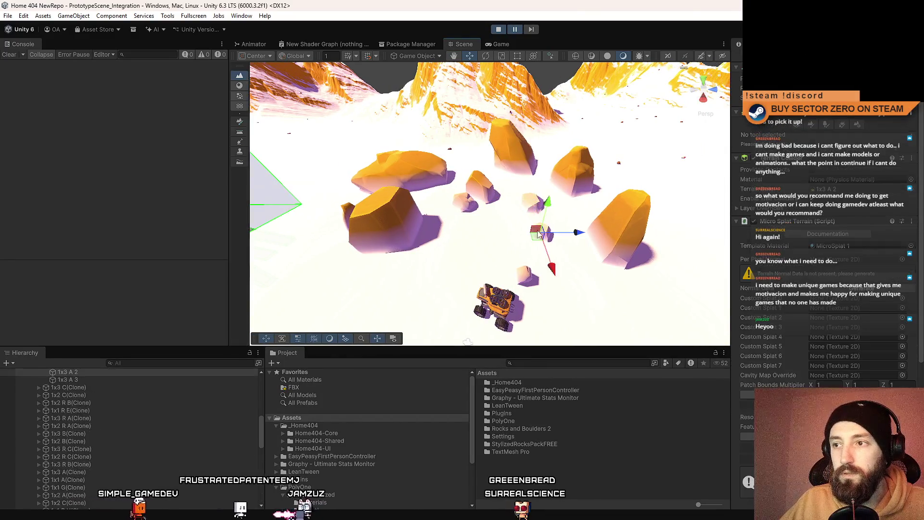
click(518, 282)
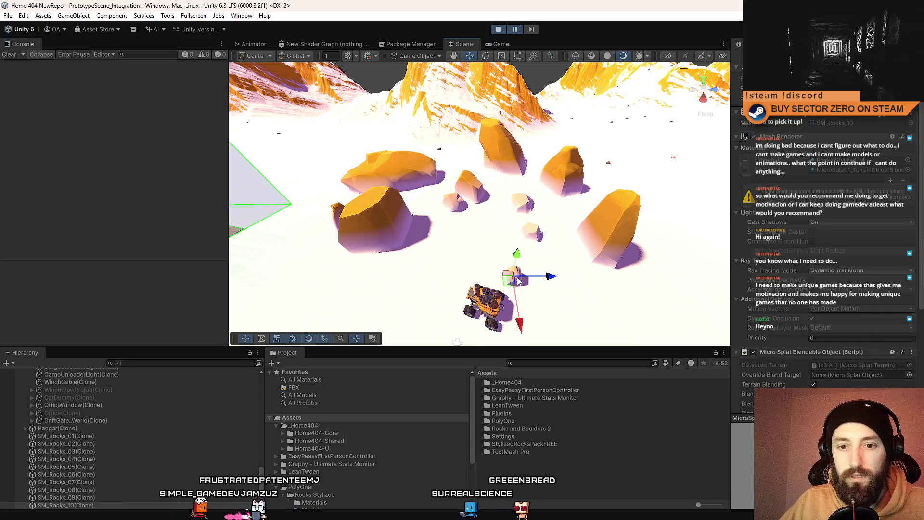
mouse_move(518, 282)
mouse_down()
mouse_move(448, 200)
mouse_move(468, 208)
mouse_move(409, 214)
mouse_move(425, 233)
mouse_move(597, 245)
mouse_move(550, 251)
mouse_up()
click(470, 208)
click(384, 212)
click(470, 260)
mouse_move(470, 260)
mouse_down()
mouse_move(521, 231)
mouse_move(386, 241)
mouse_move(519, 270)
mouse_move(470, 222)
mouse_move(425, 241)
mouse_up()
click(425, 240)
click(109, 429)
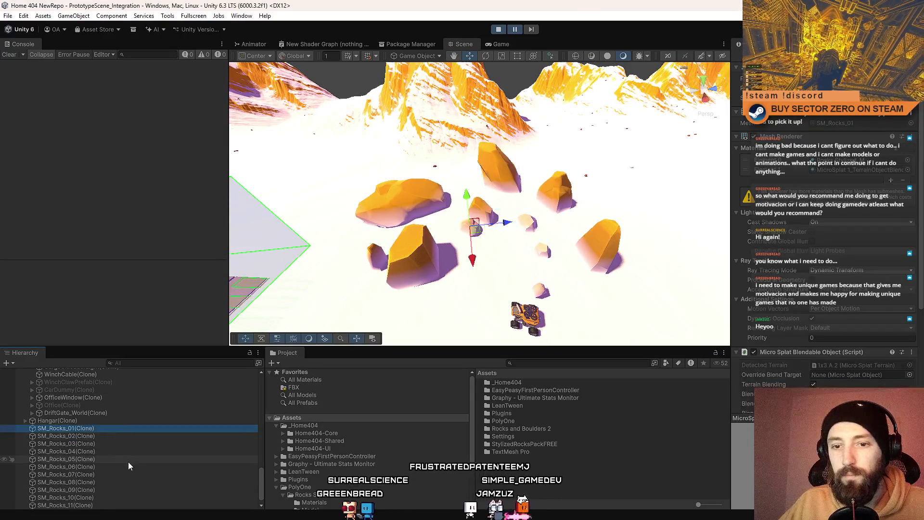
Step: Select SM_Rocks_01–11 and drag them into Assets to save them as prefabs
scroll(128, 460, down, 1)
shift+click(95, 497)
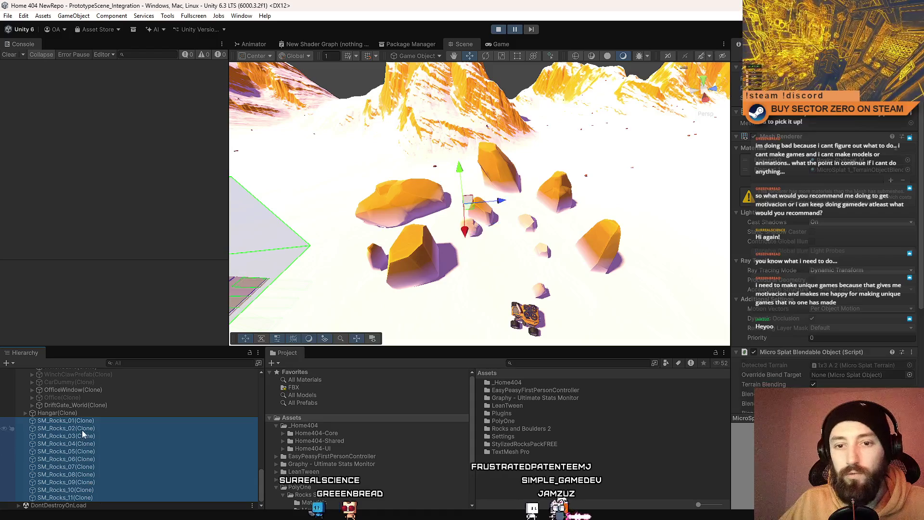
drag(82, 429, 542, 469)
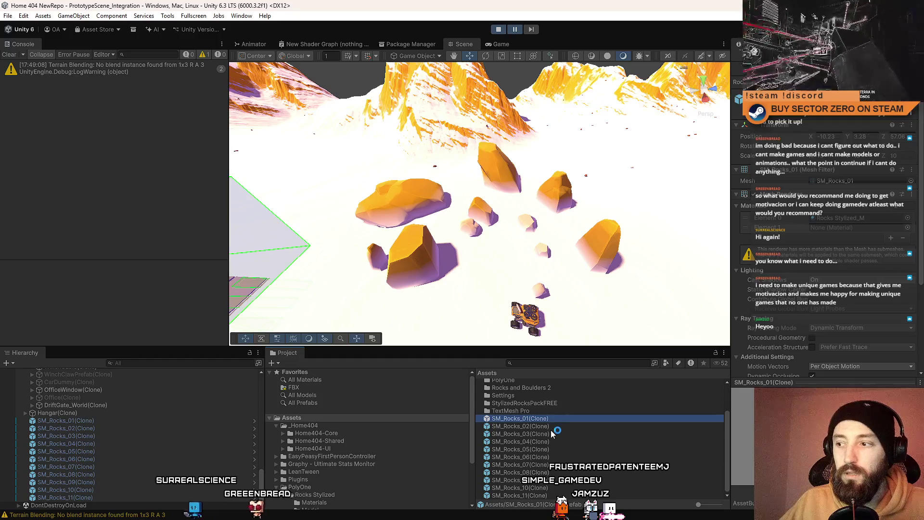
key(Down)
key(Down)
key(Down)
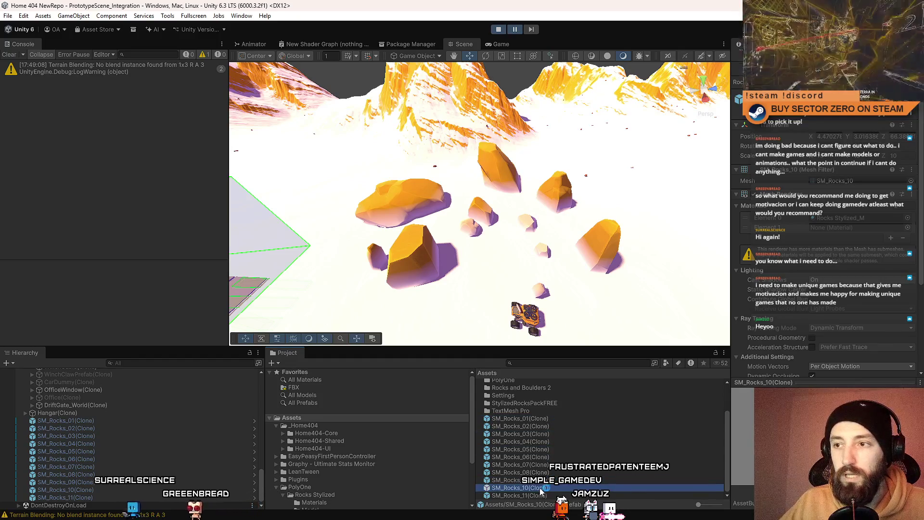
Step: Try deleting the big SM_Rocks_04 rock, then stop Play mode
drag(556, 266, 544, 279)
scroll(526, 414, up, 1)
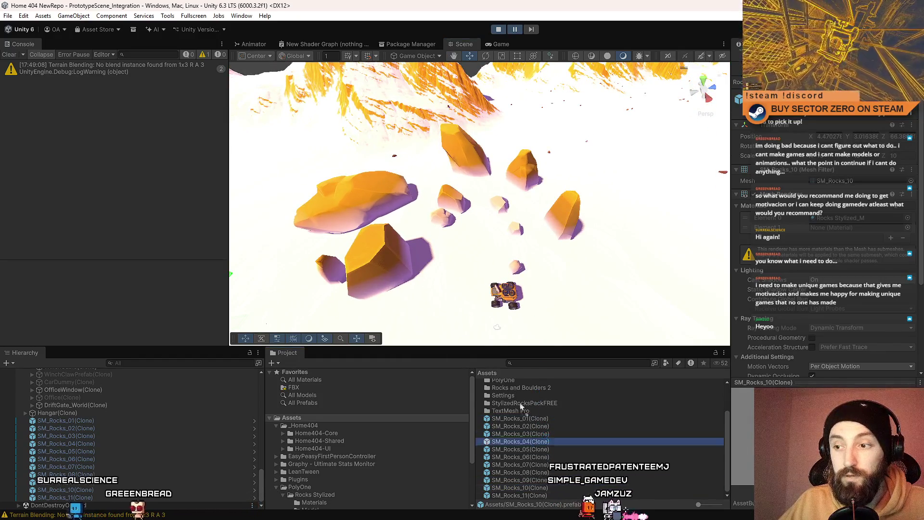
scroll(457, 289, up, 5)
scroll(458, 289, down, 2)
click(453, 255)
key(Delete)
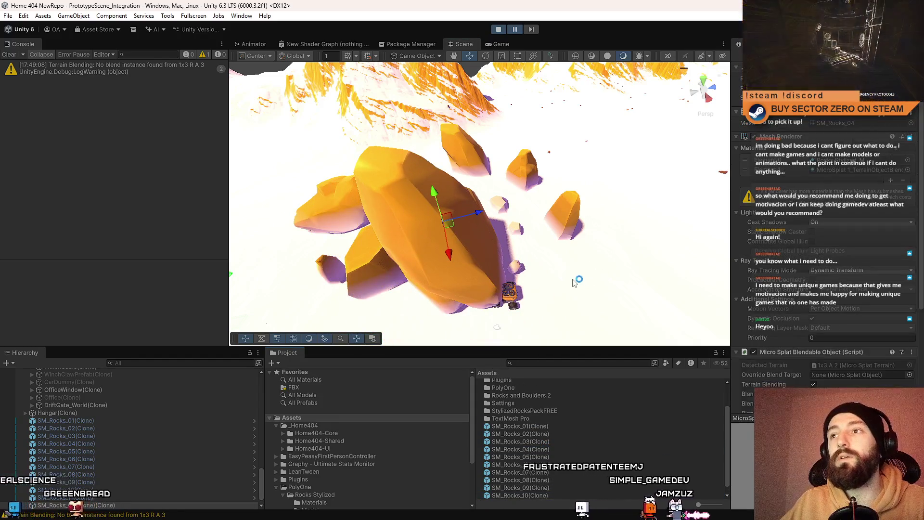
click(501, 30)
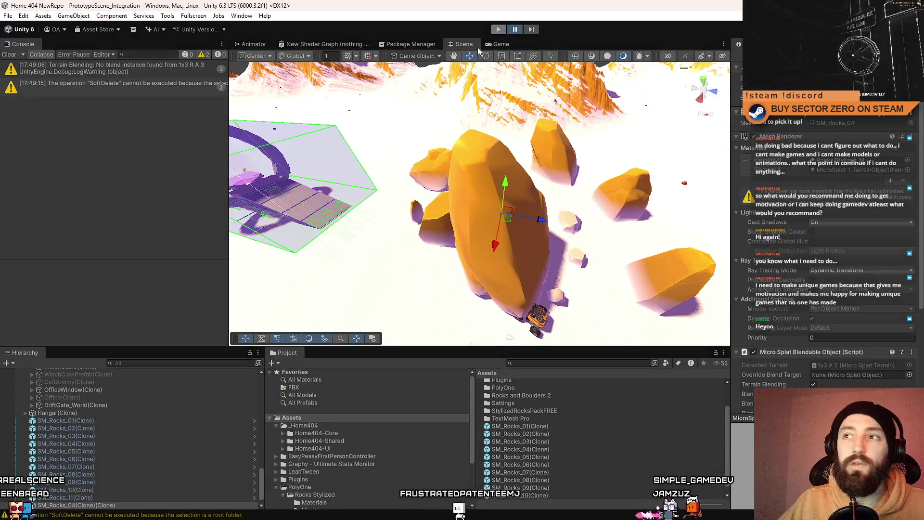
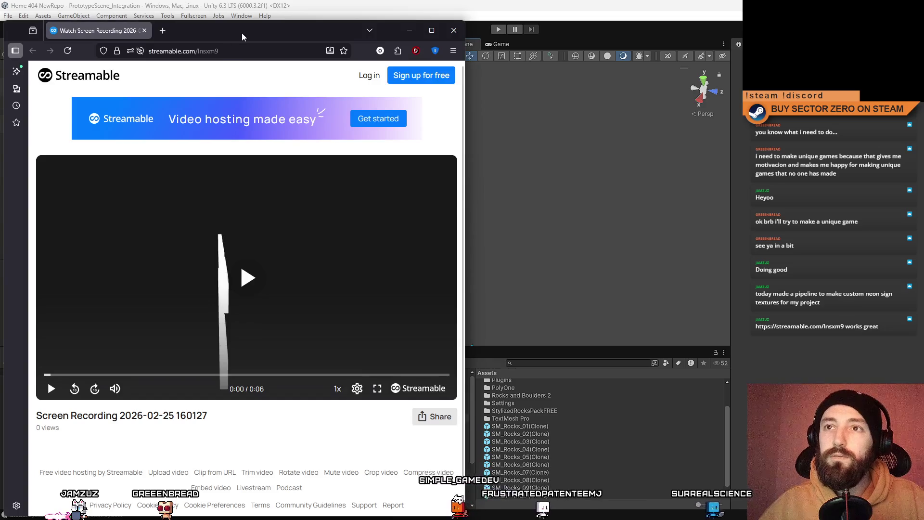
Step: Watch the neon sign video maximized, pausing, resuming and jumping to 0:01, then restore the window
double_click(242, 33)
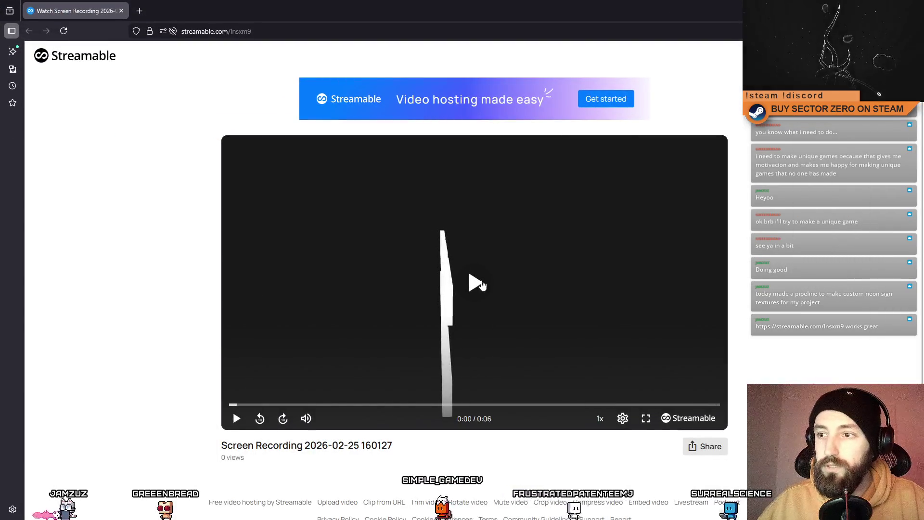
click(475, 283)
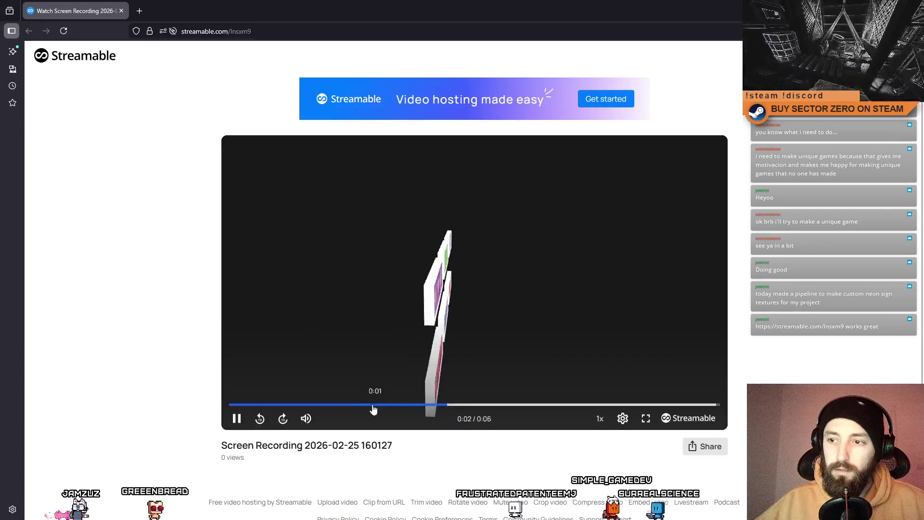
click(237, 420)
click(237, 419)
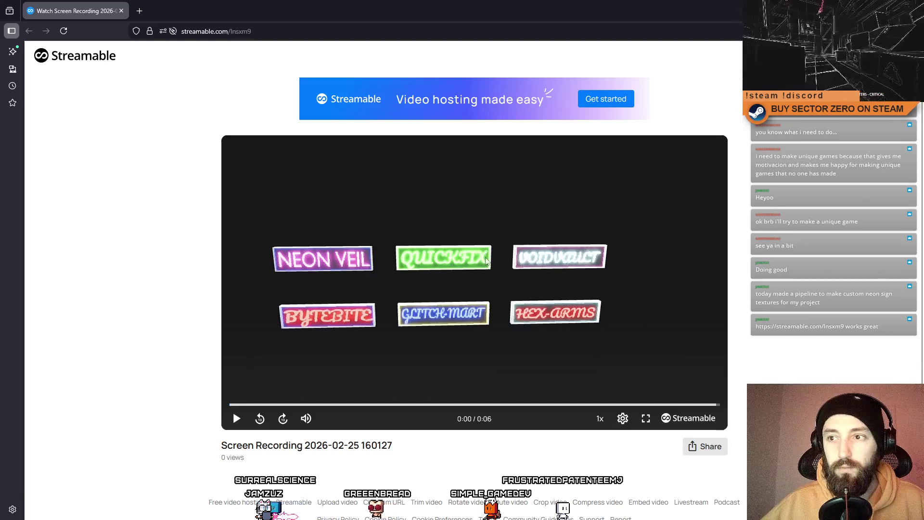
click(342, 405)
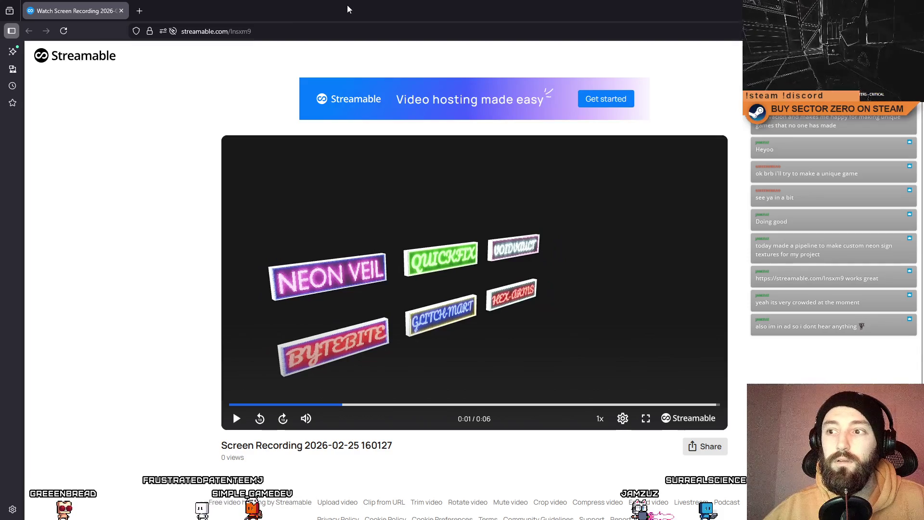
double_click(302, 9)
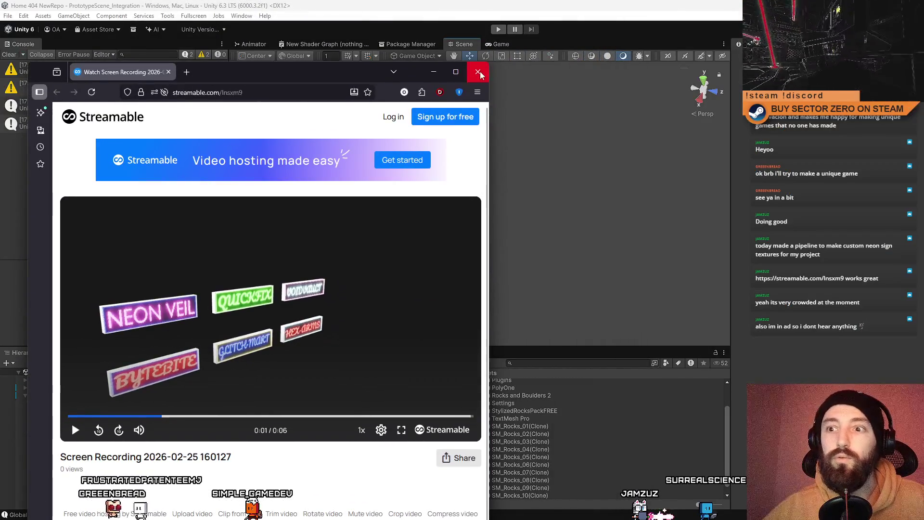
Step: Close the browser window to return to the Unity editor
click(477, 71)
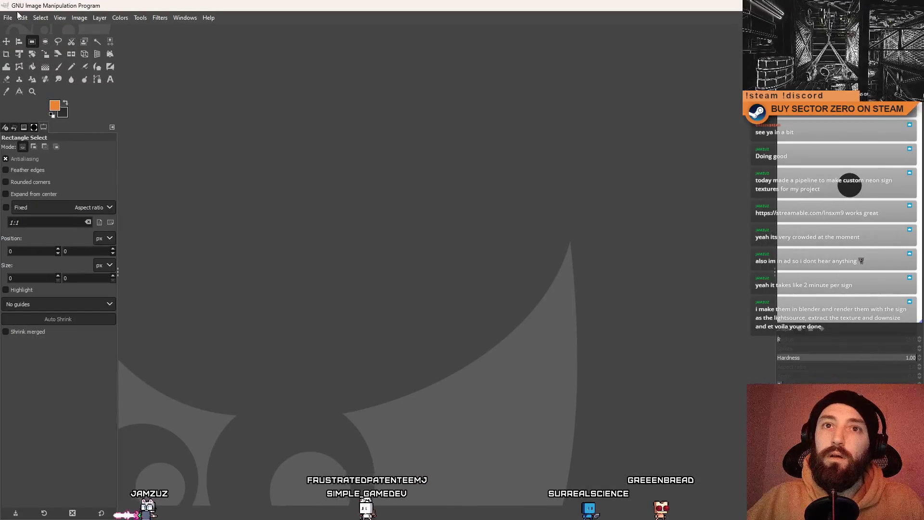
Step: Create a new 1920x1080 canvas and switch to the Paintbrush
click(7, 17)
click(22, 31)
click(284, 158)
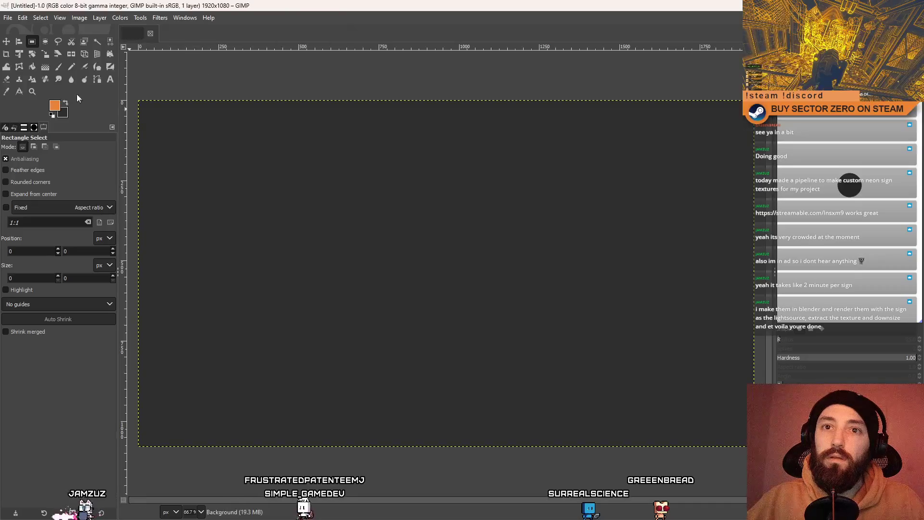
drag(254, 202, 695, 201)
key(Escape)
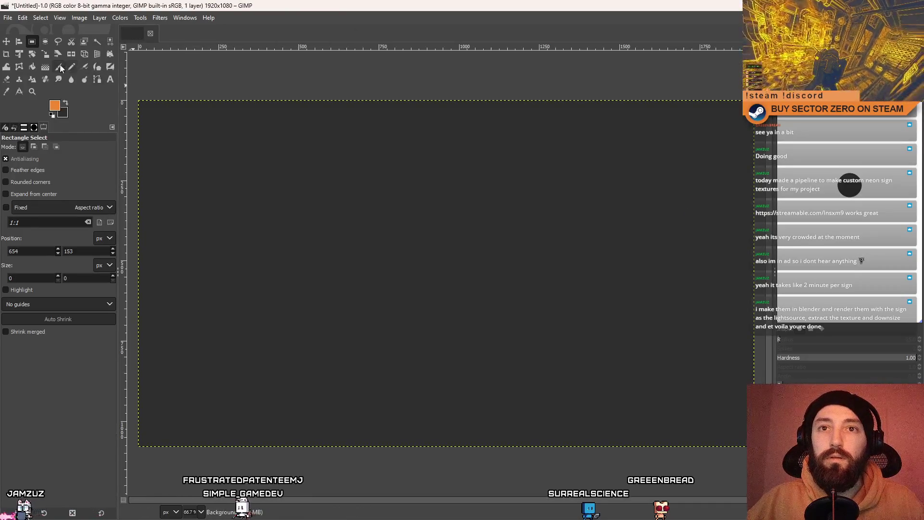
key(p)
Step: Paint two straight horizontal orange lines across the canvas
drag(257, 227, 691, 227)
key(ctrl+x)
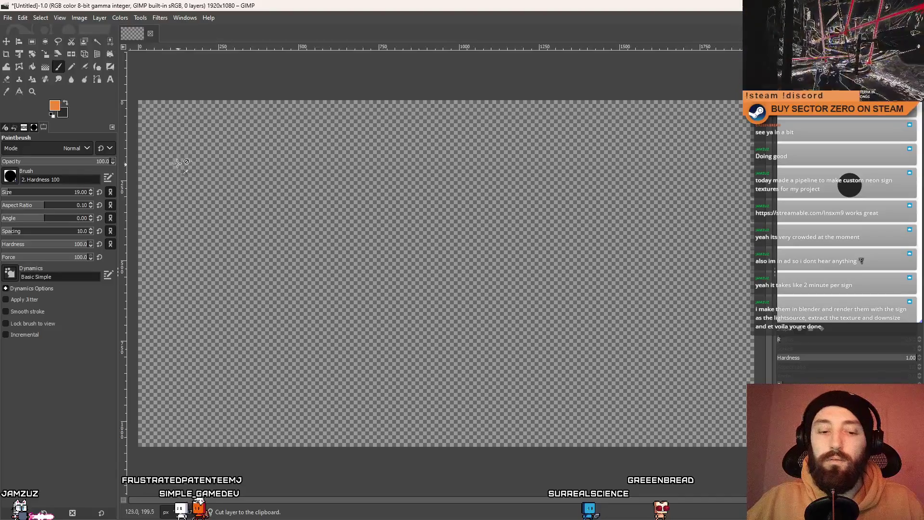
key(ctrl+v)
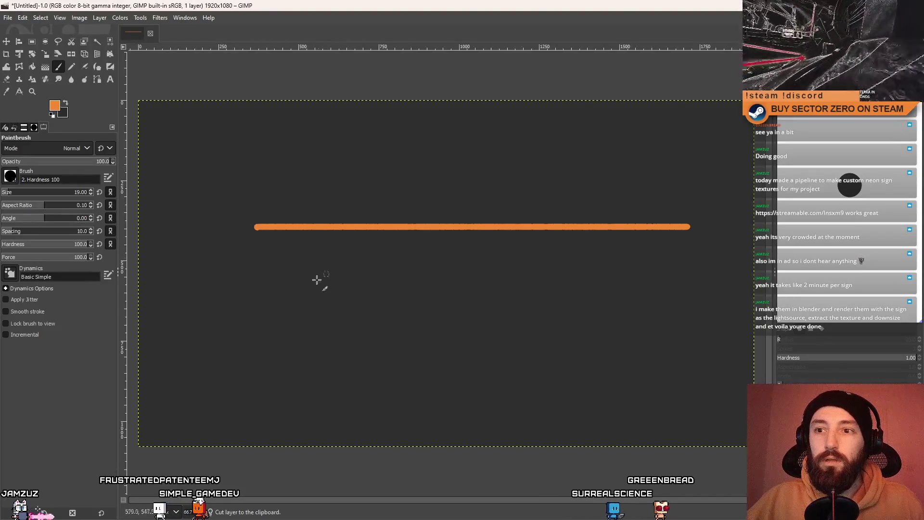
shift+click(694, 290)
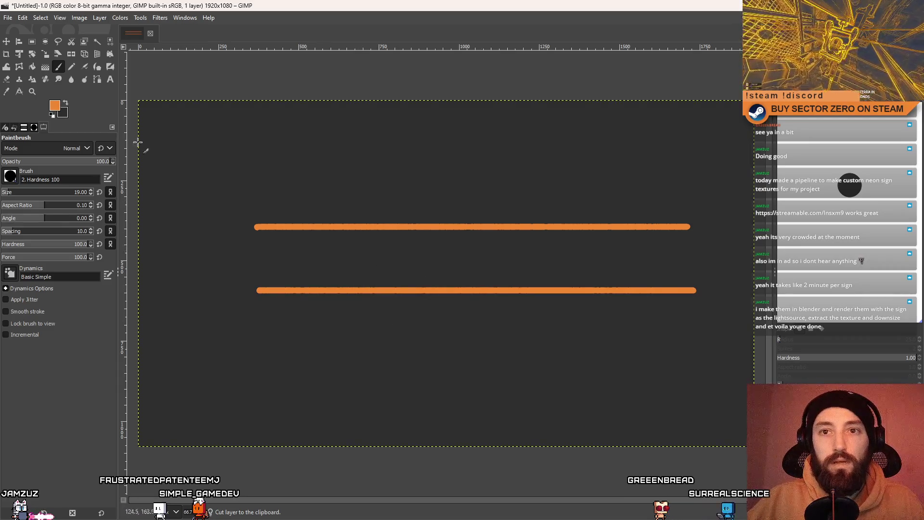
Step: Change the foreground colour to bright green and paint the LOL letters
click(54, 107)
click(89, 132)
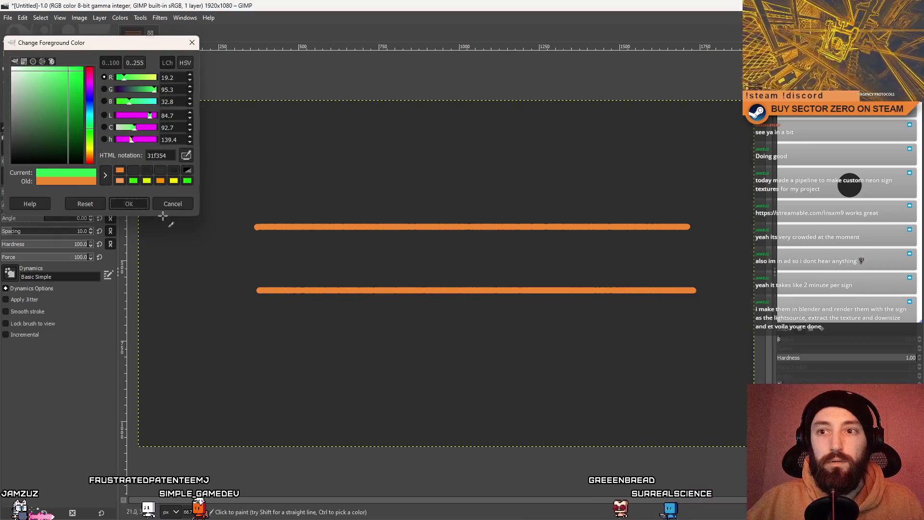
click(172, 202)
mouse_move(281, 200)
mouse_down()
mouse_move(289, 309)
mouse_move(368, 325)
mouse_up()
mouse_move(399, 209)
mouse_down()
mouse_move(436, 285)
mouse_move(402, 209)
mouse_up()
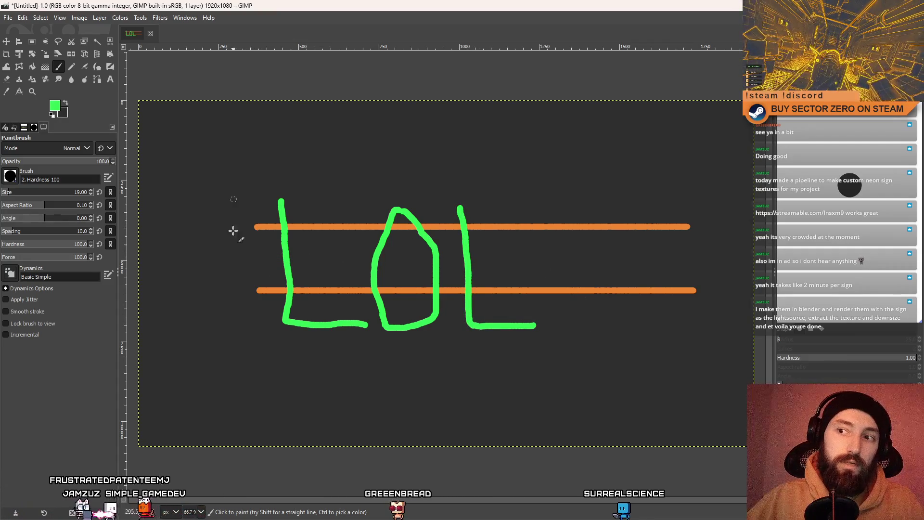
Step: Set the colour to orange ff820f and join the line ends into a rectangle outline
click(55, 105)
click(133, 170)
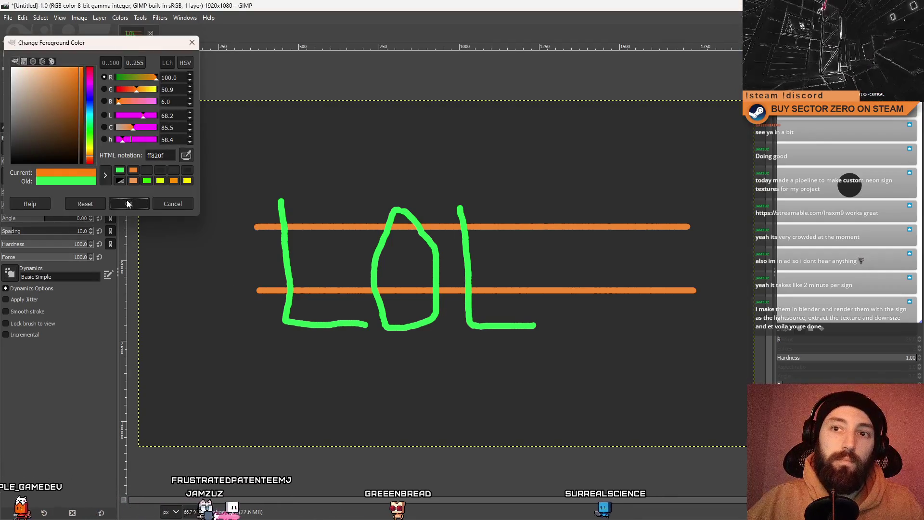
click(129, 204)
click(255, 227)
shift+click(255, 290)
click(689, 226)
shift+click(694, 289)
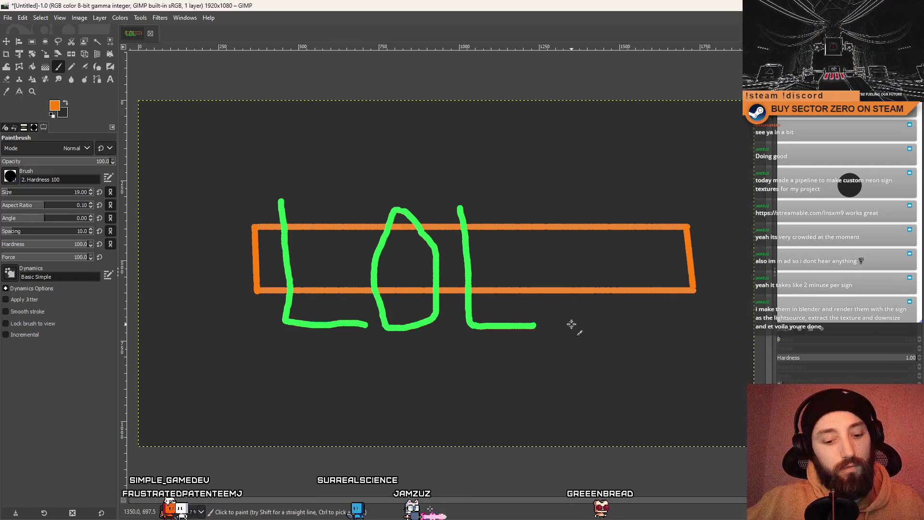
Step: Try a slanted orange stroke after the letters, undo it, and switch back to Unity
drag(550, 212, 583, 328)
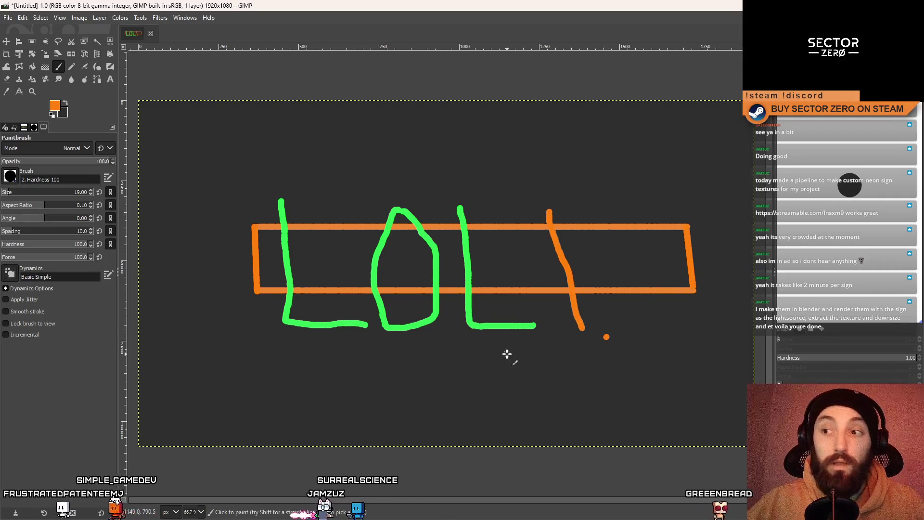
key(ctrl+z)
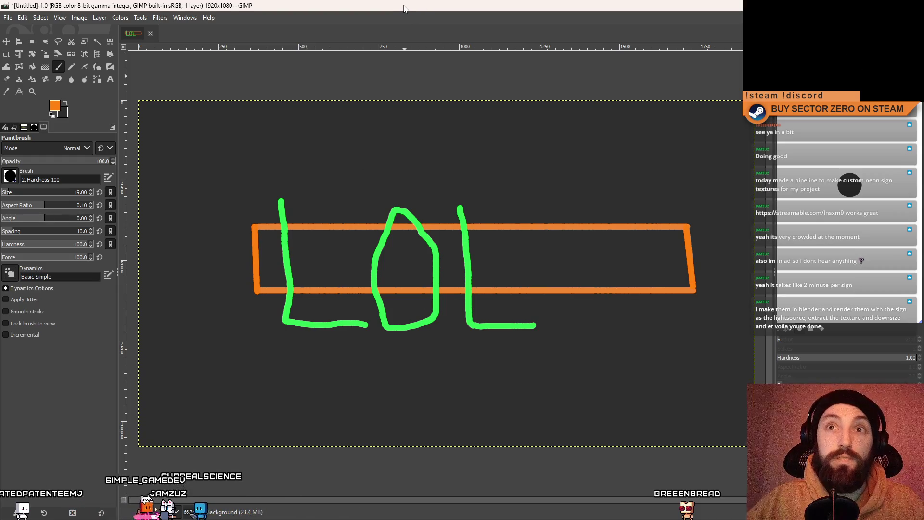
key(alt+Tab)
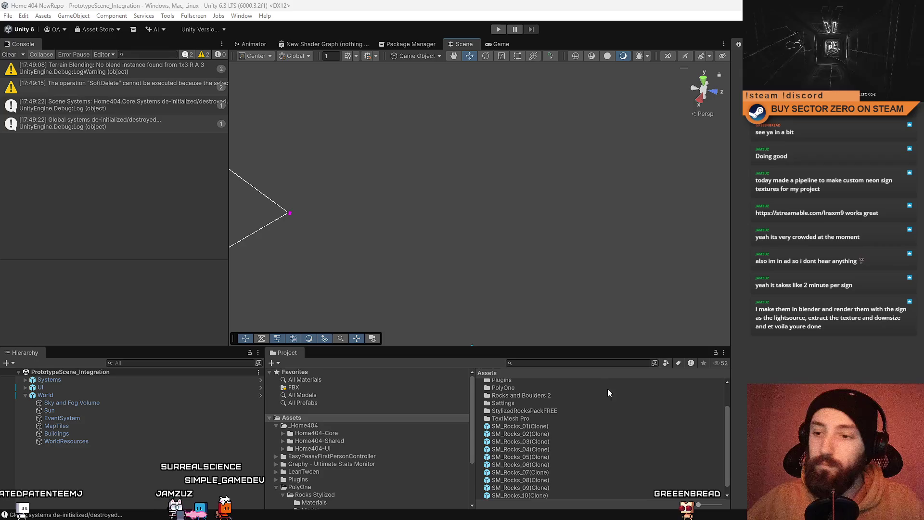
Step: Clear the console, switch to the Game view and inspect the SM_Rocks_01(Clone) prefab
click(23, 54)
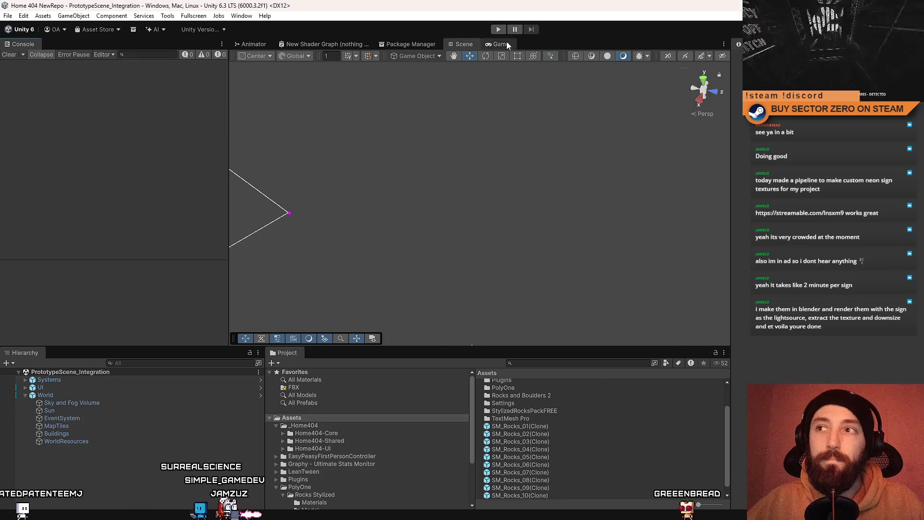
click(509, 44)
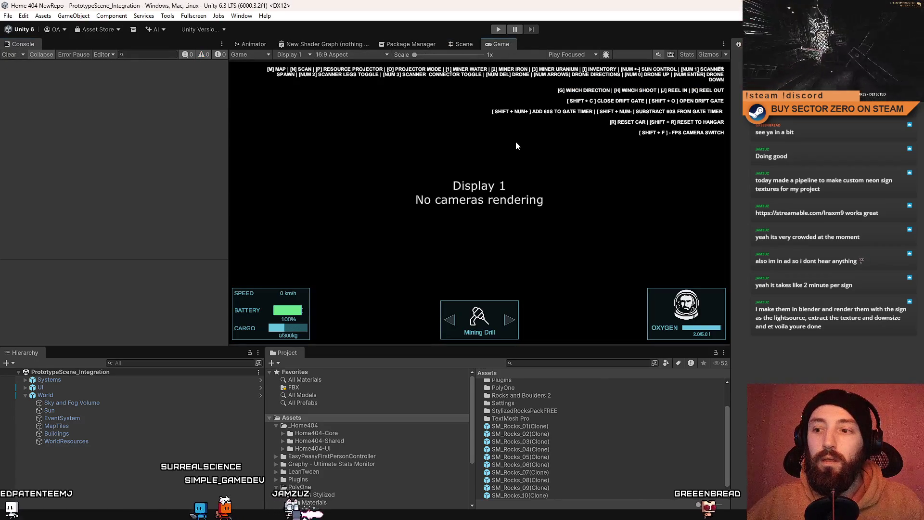
scroll(561, 414, down, 1)
click(559, 418)
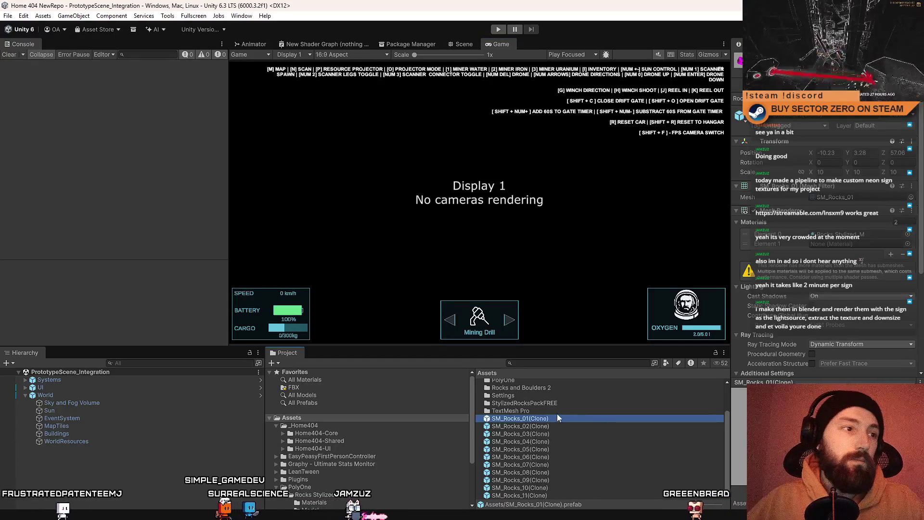
click(547, 433)
click(553, 417)
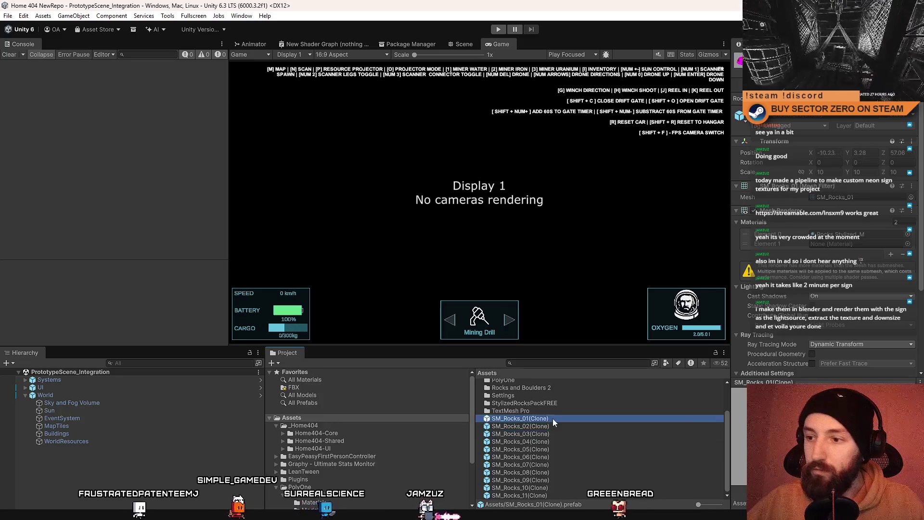
Step: Select WorldObjectsSpawnerSystem under Systems > WorldGenerationOrchestrator and reveal its configuration asset
click(25, 395)
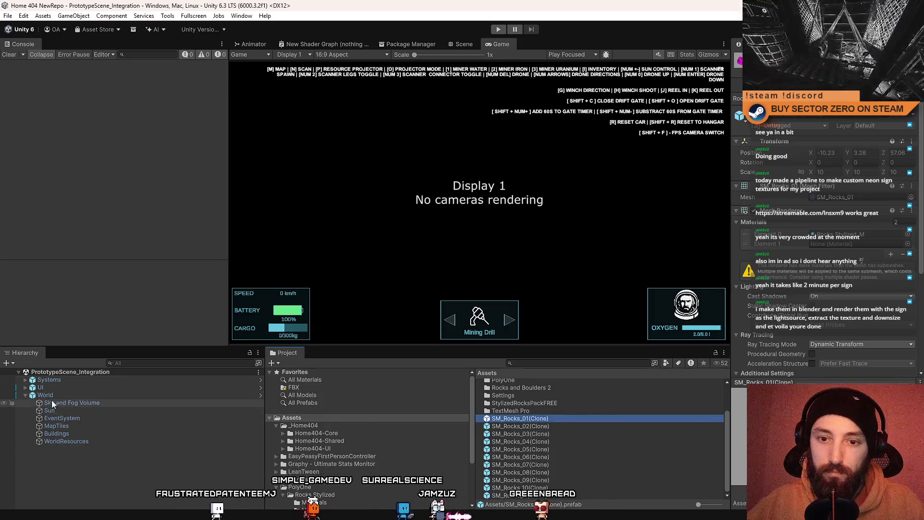
click(24, 380)
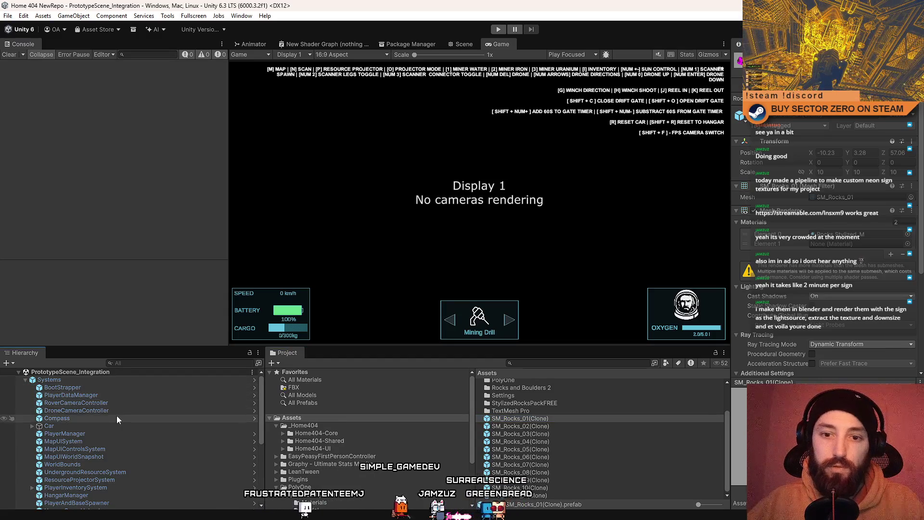
scroll(136, 426, down, 3)
scroll(135, 420, down, 3)
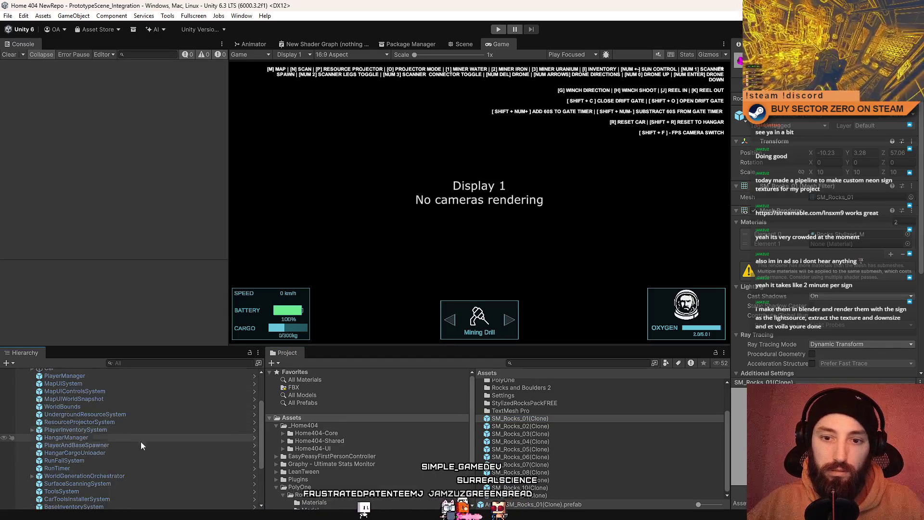
click(117, 467)
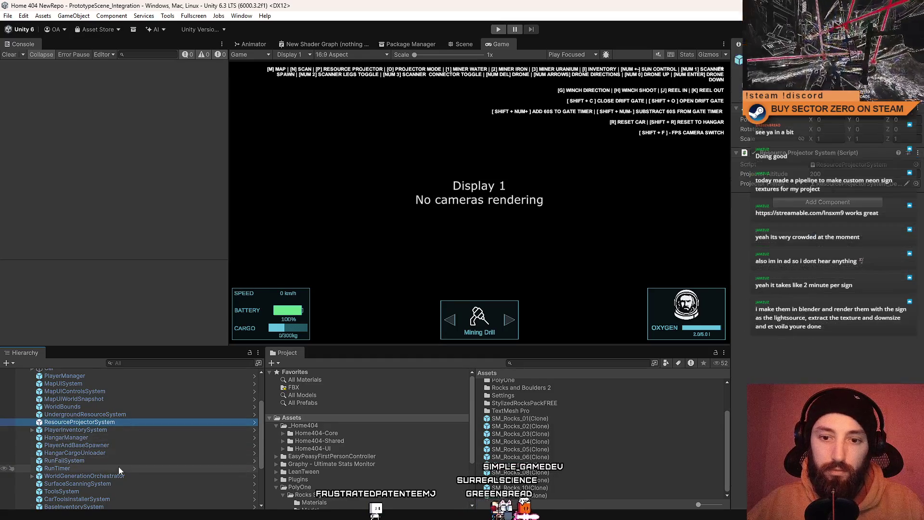
click(122, 476)
scroll(123, 467, down, 3)
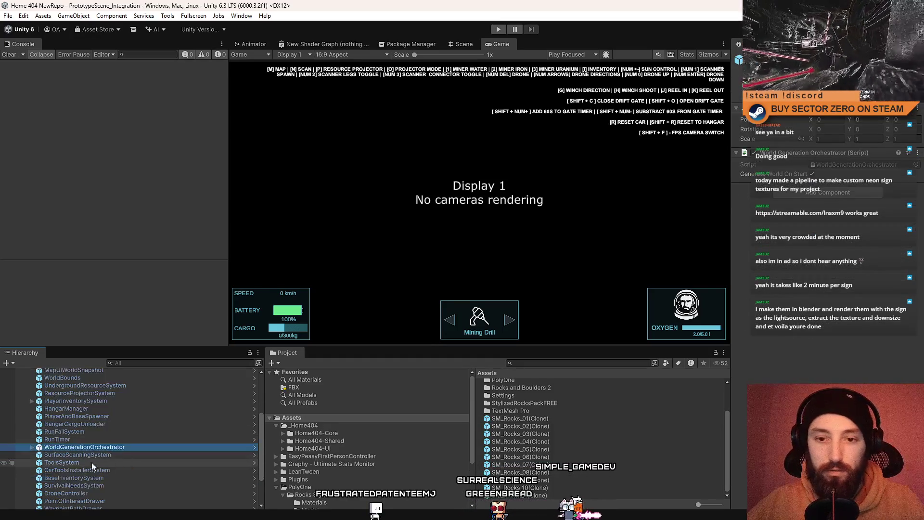
click(104, 469)
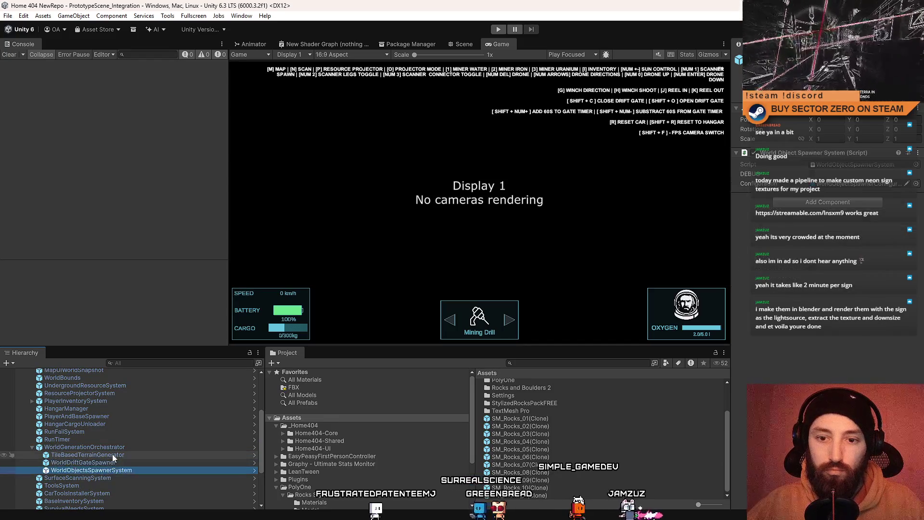
double_click(842, 185)
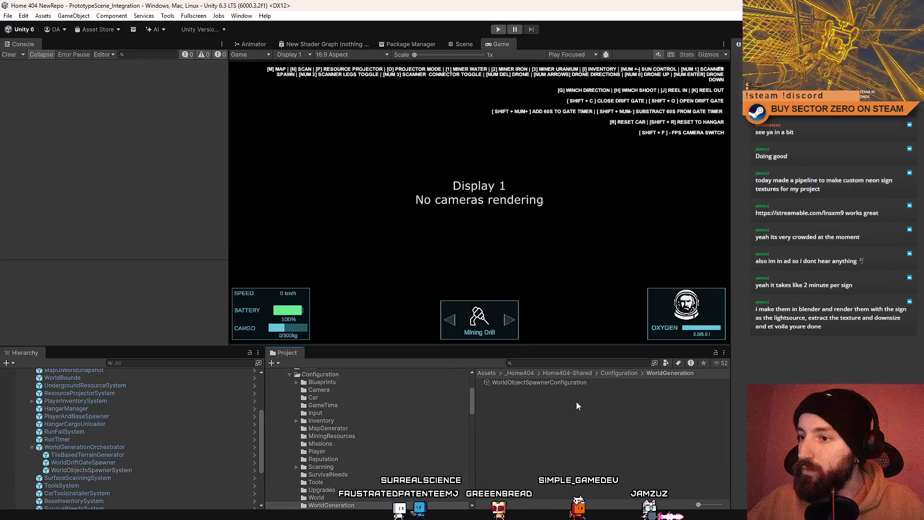
Step: Duplicate WorldObjectSpawnerConfiguration and rename the copy WorldObjectSpawnerConfiguration_Rocks
click(586, 429)
click(583, 384)
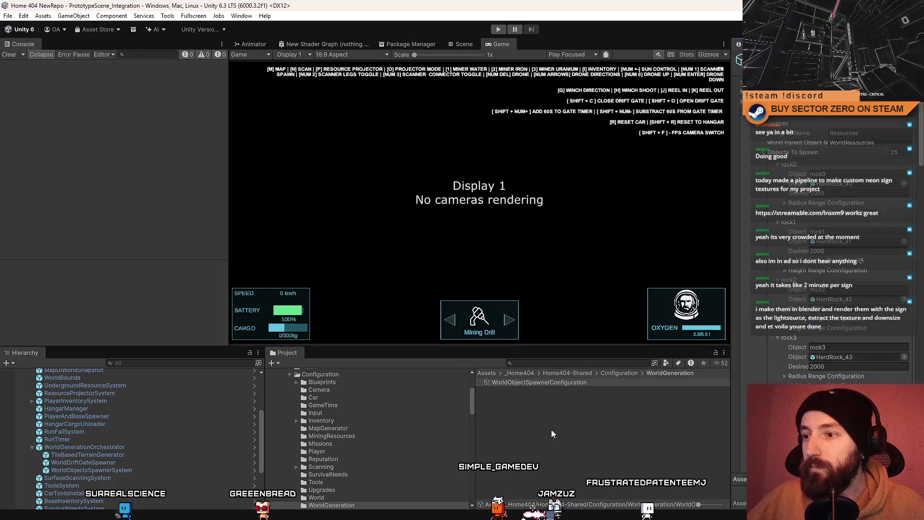
click(568, 384)
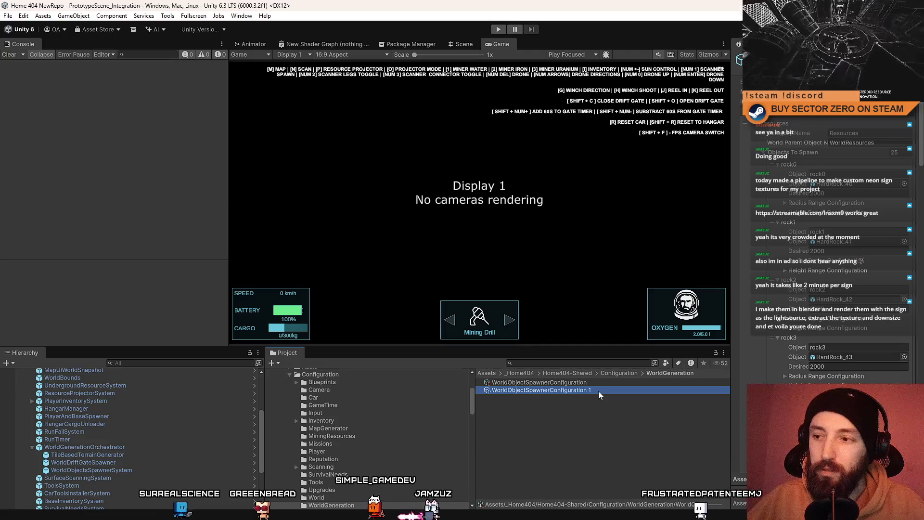
key(BackSpace)
key(BackSpace)
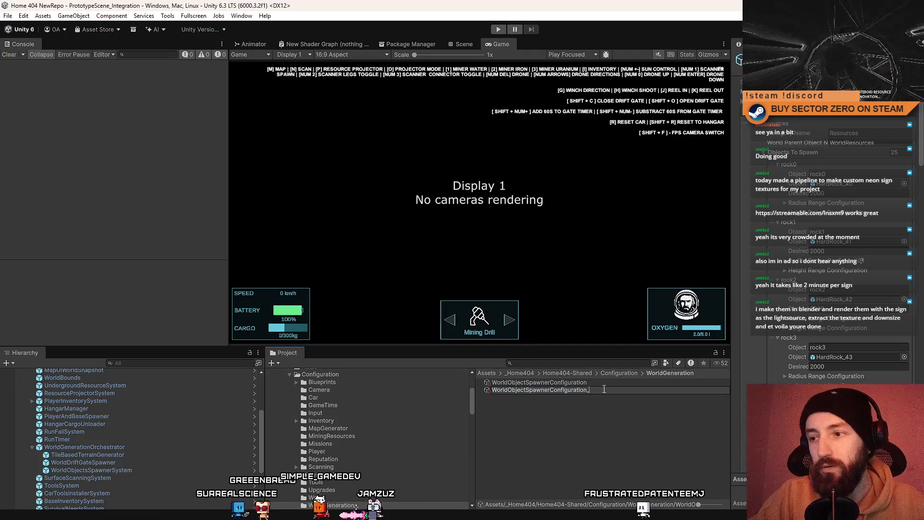
text(_Rocks)
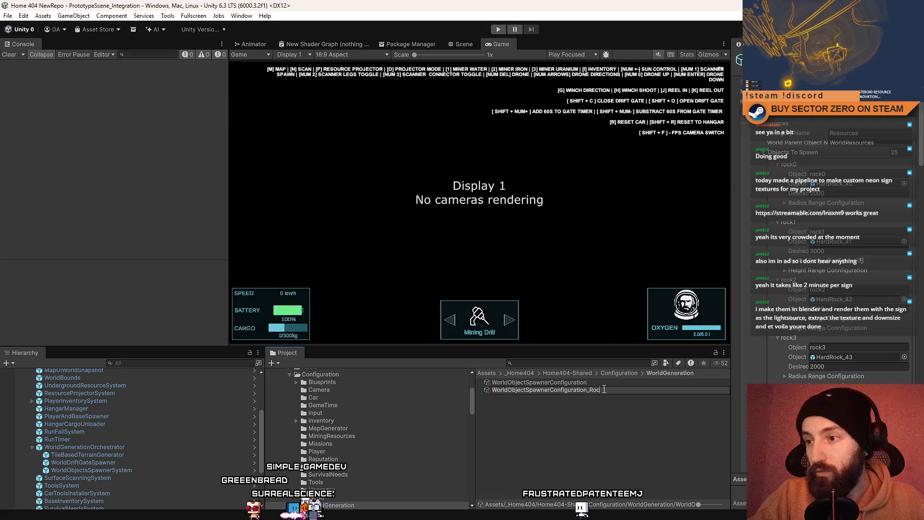
key(Return)
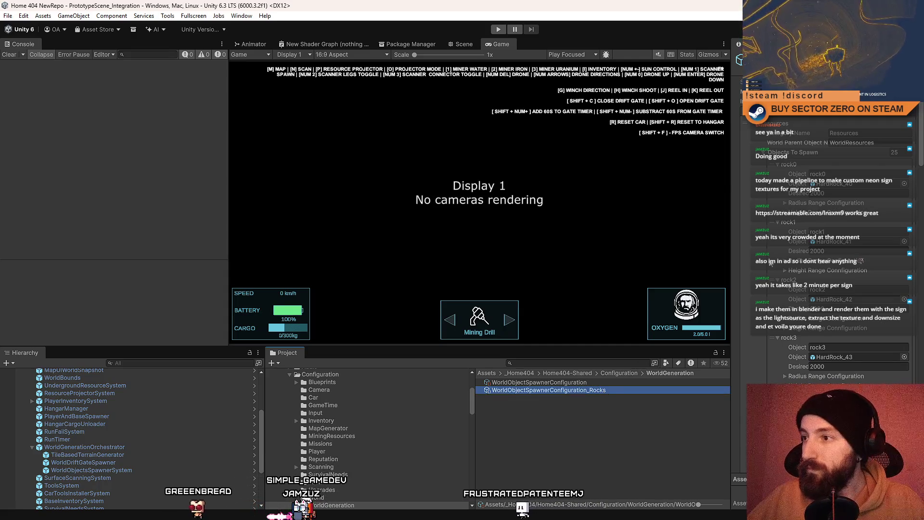
drag(920, 116, 921, 125)
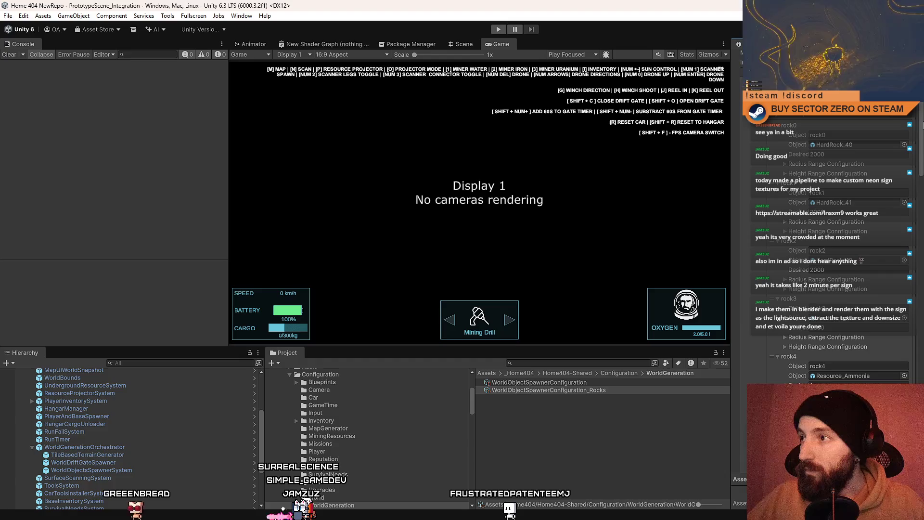
Step: Assign the _Rocks configuration to WorldObjectsSpawnerSystem and open its Objects To Spawn list
click(131, 472)
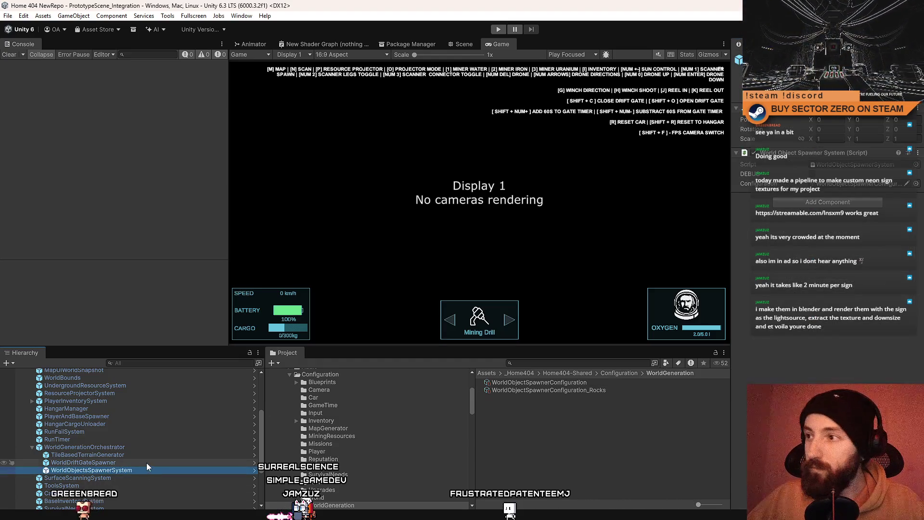
click(591, 391)
drag(591, 391, 852, 186)
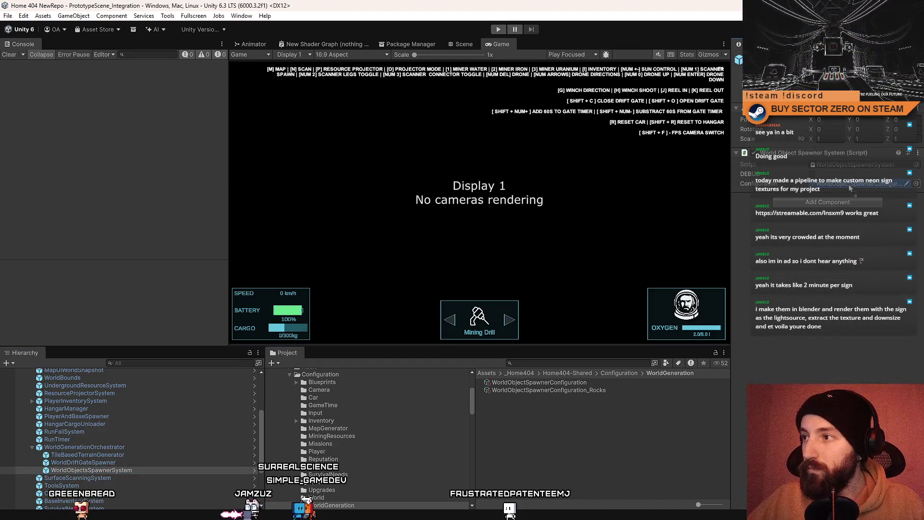
click(137, 469)
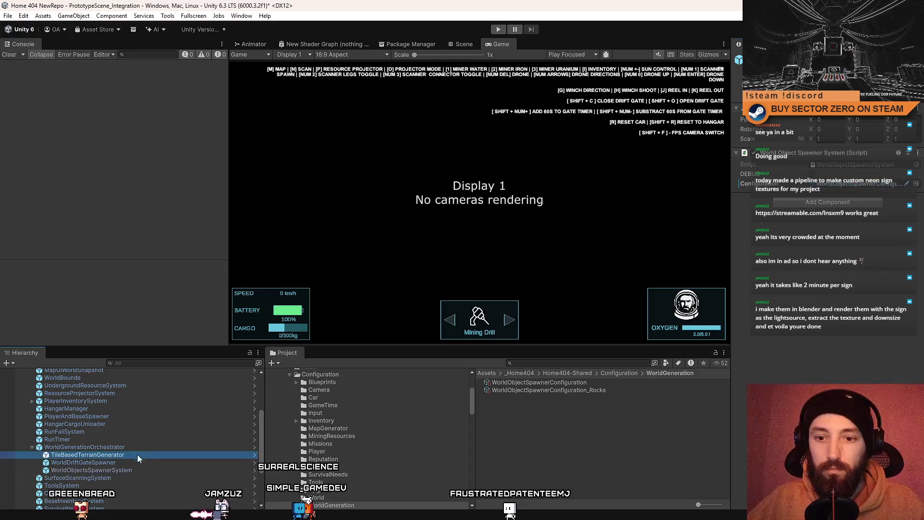
click(577, 391)
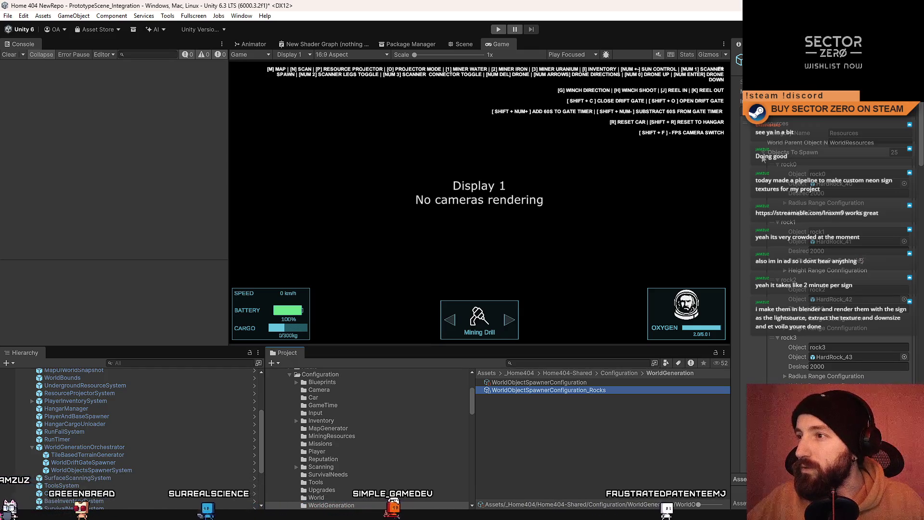
click(781, 207)
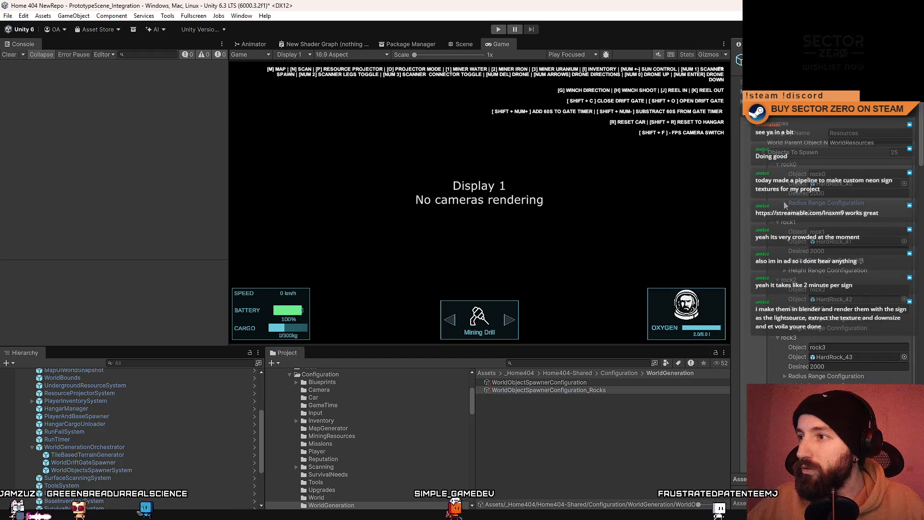
click(766, 155)
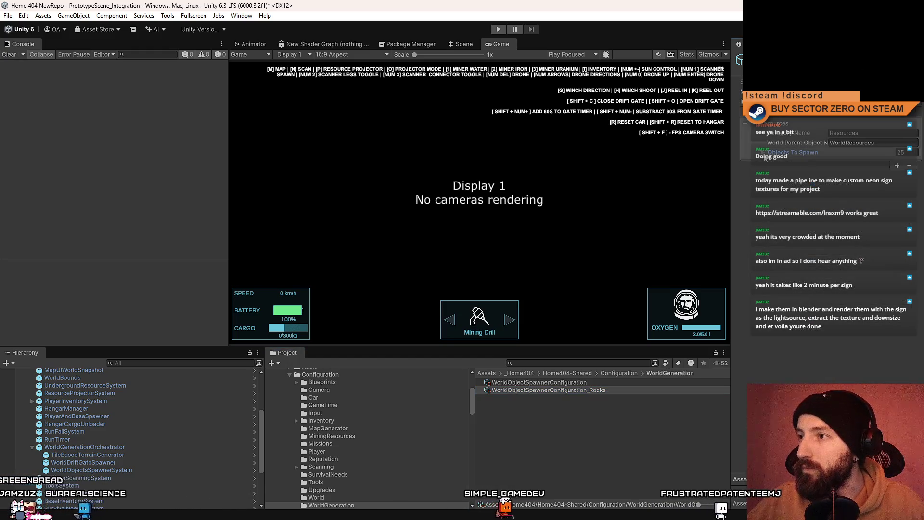
click(765, 153)
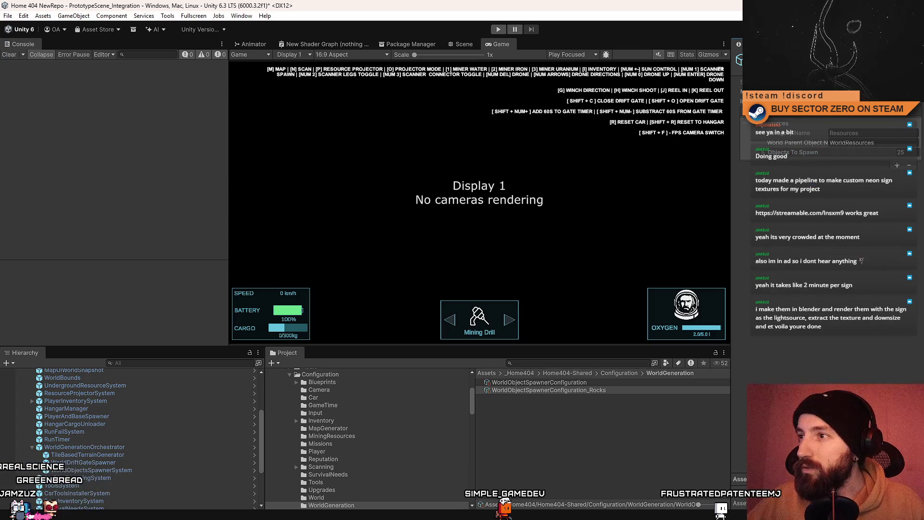
click(765, 153)
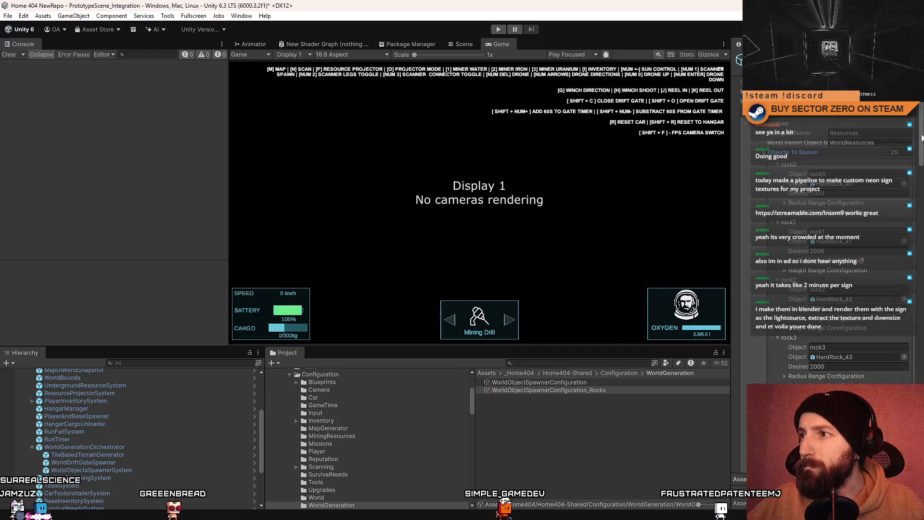
Step: Browse the spawn entries and the Assets folder's SM_Rocks prefabs
drag(921, 129, 920, 366)
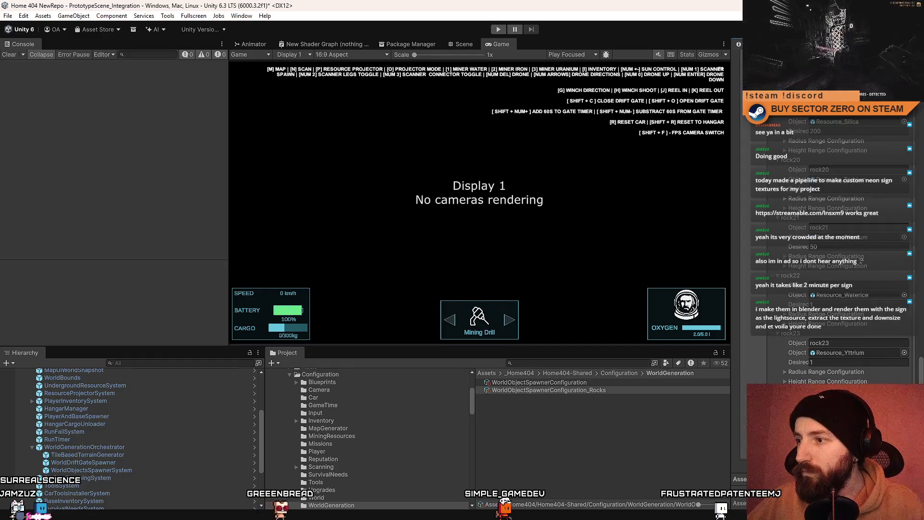
scroll(837, 250, down, 1)
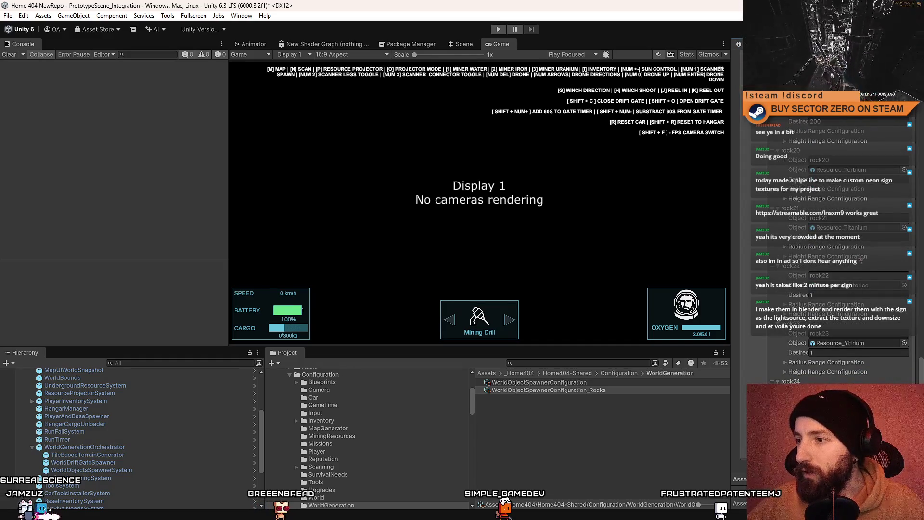
scroll(837, 250, down, 2)
scroll(838, 250, down, 2)
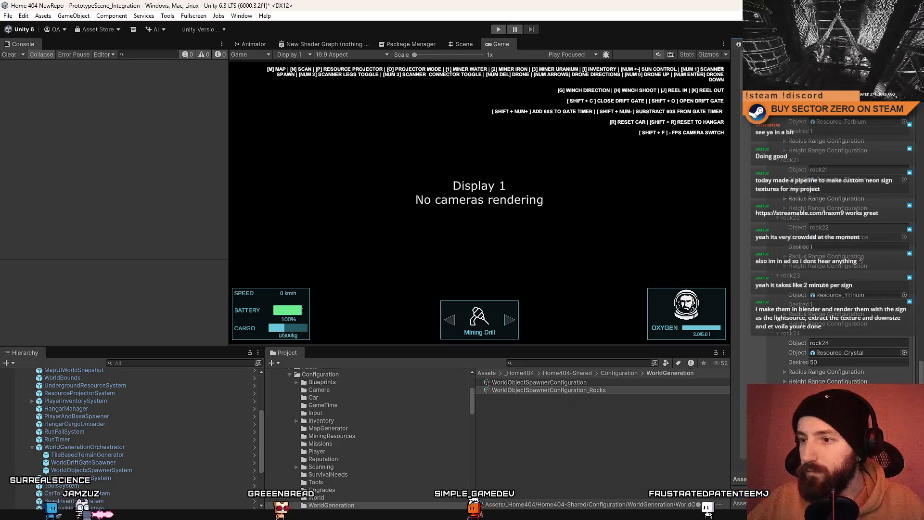
scroll(367, 418, up, 5)
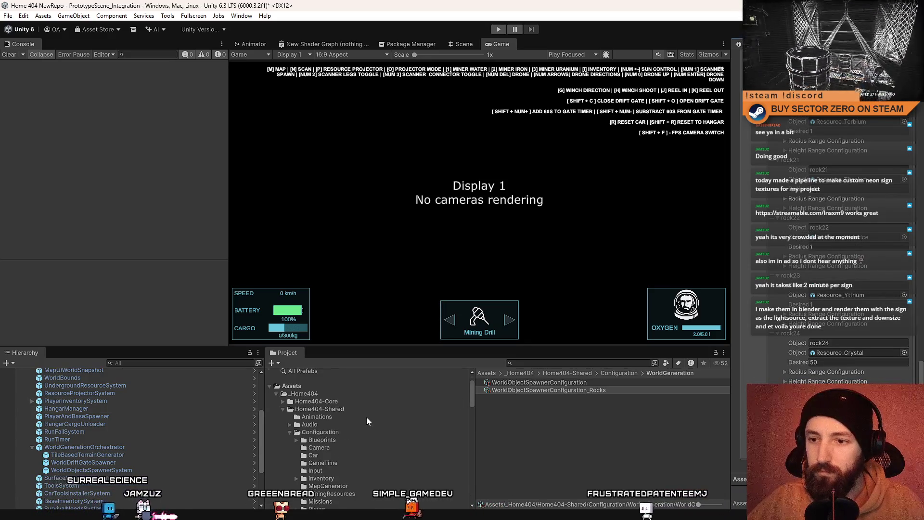
click(325, 417)
scroll(521, 424, down, 3)
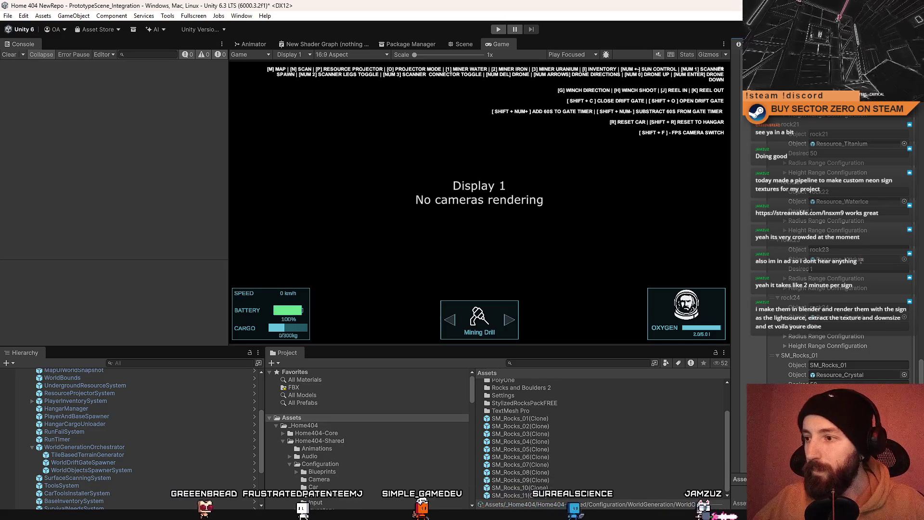
scroll(837, 250, down, 2)
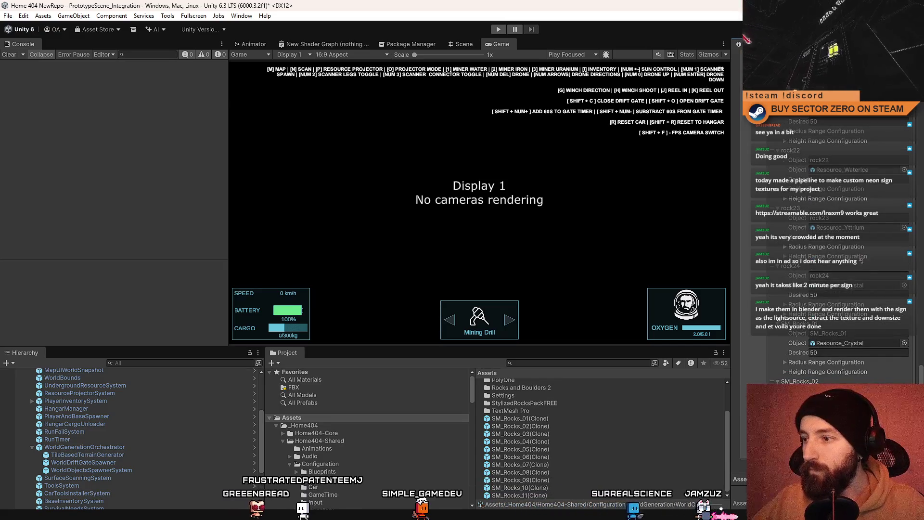
scroll(837, 250, down, 3)
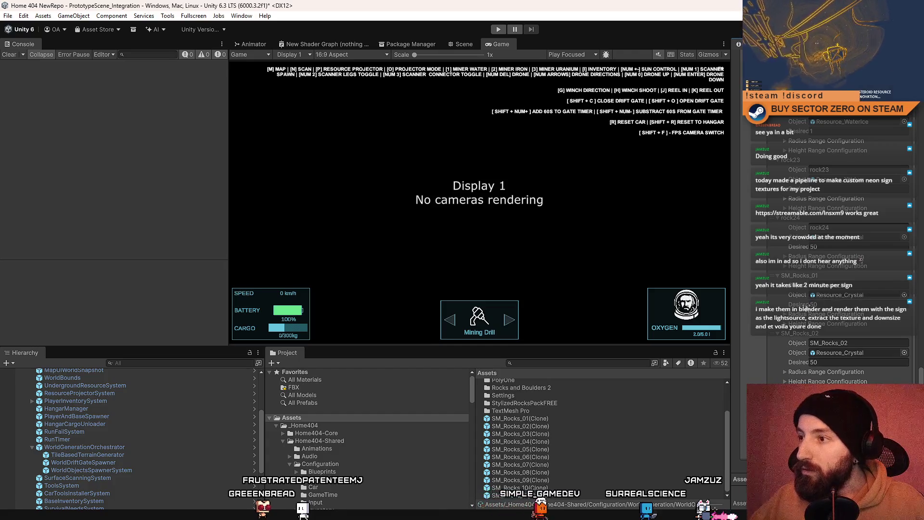
Step: Set SM_Rocks_01's Height Range To value to 100
click(803, 313)
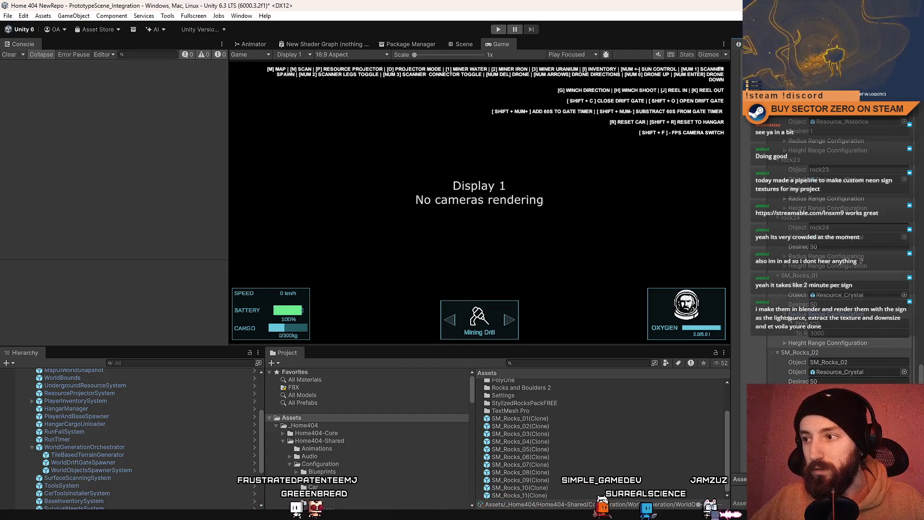
click(838, 334)
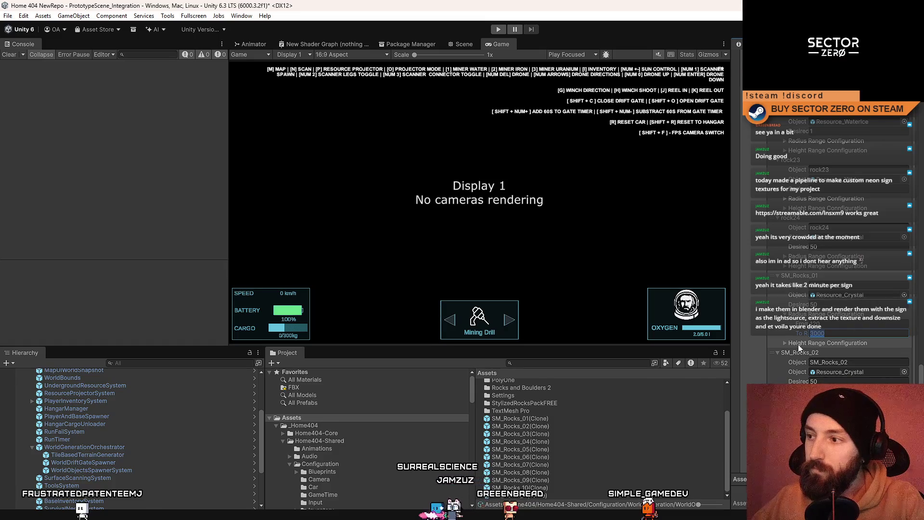
click(784, 343)
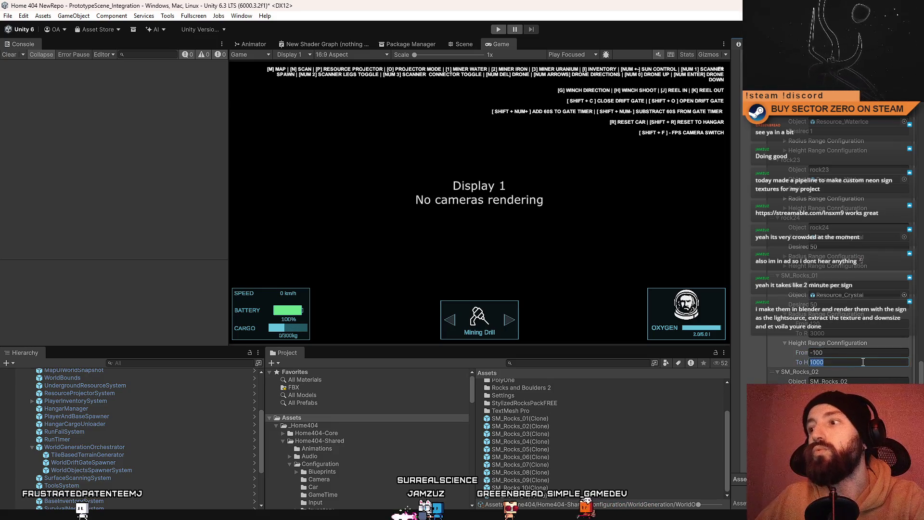
text(10)
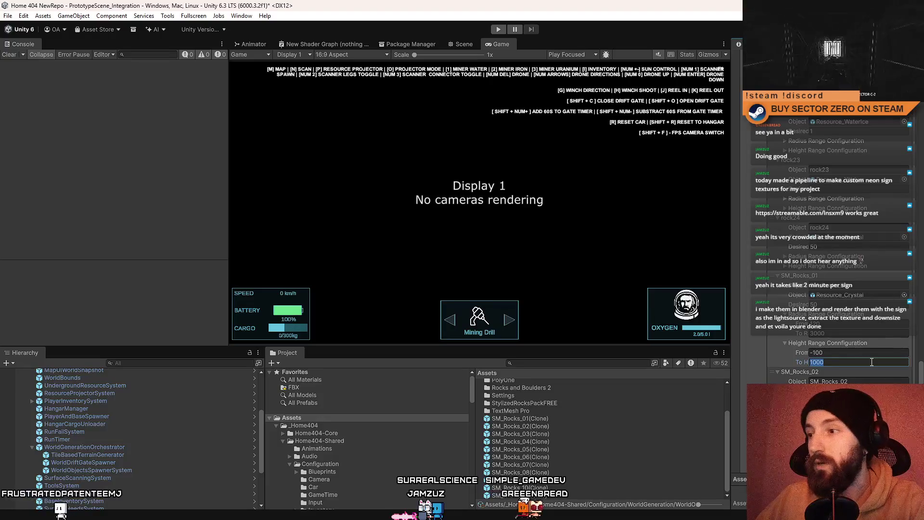
text(0)
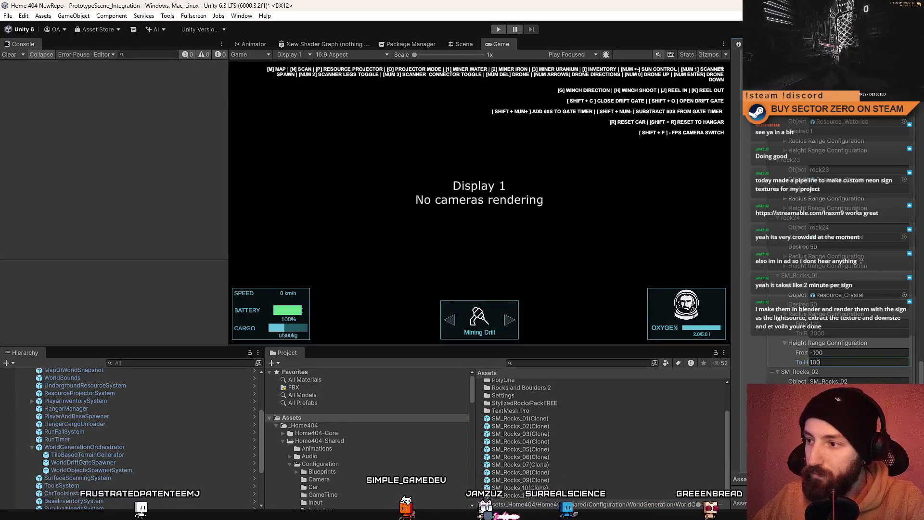
key(Return)
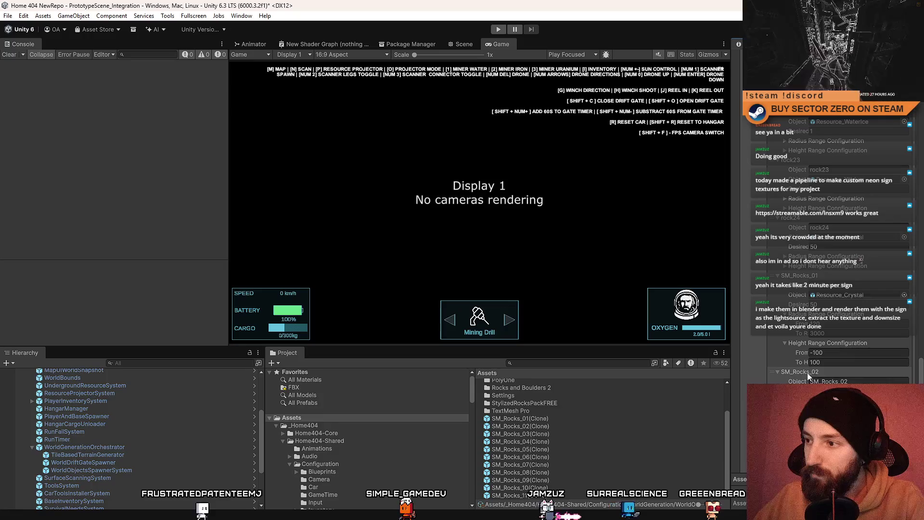
right_click(816, 374)
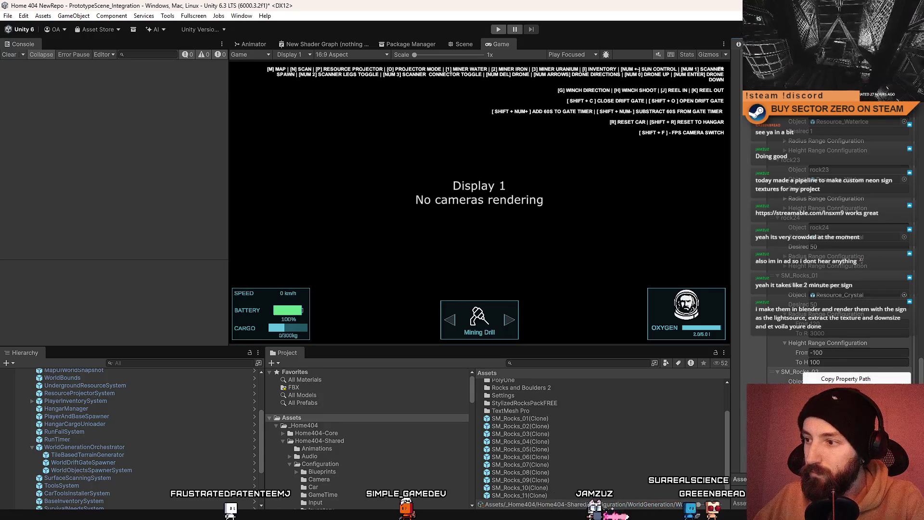
scroll(804, 371, up, 3)
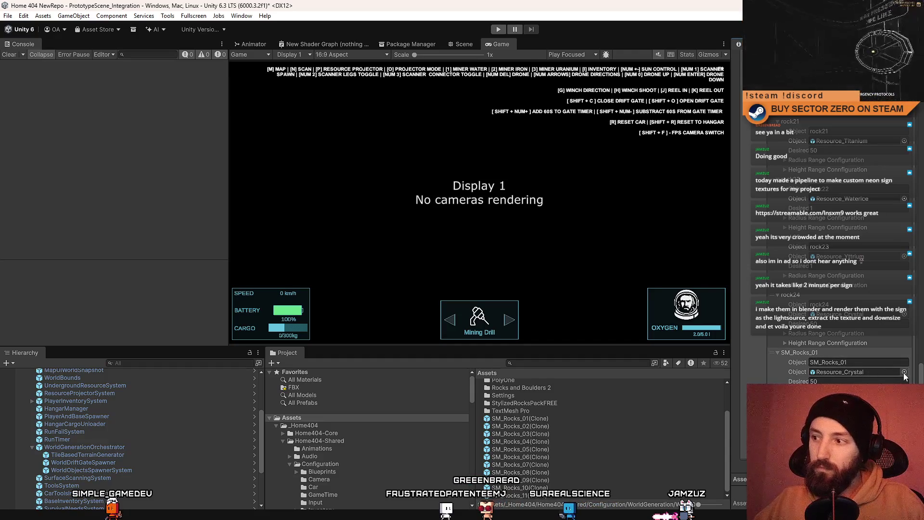
Step: Review the SM_Rocks_02 through SM_Rocks_11 clone prefabs' material settings in the Inspector
click(530, 418)
click(532, 426)
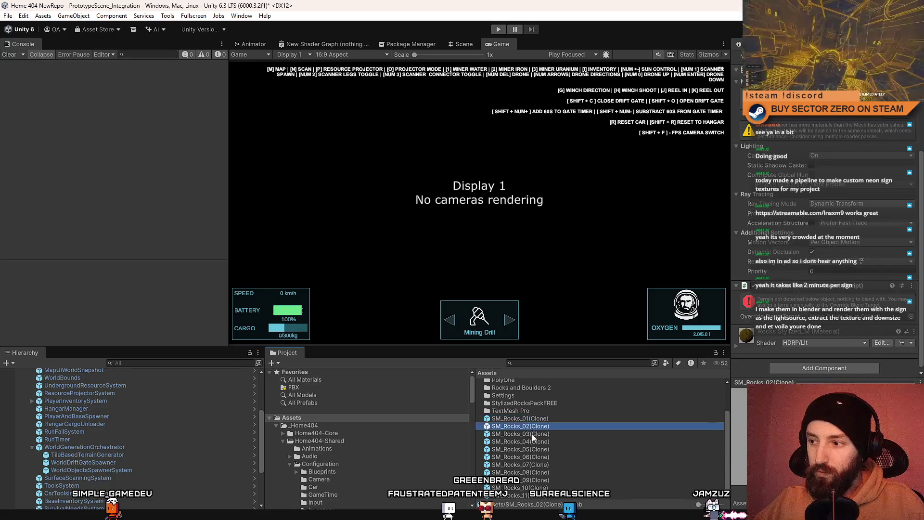
click(532, 434)
click(539, 450)
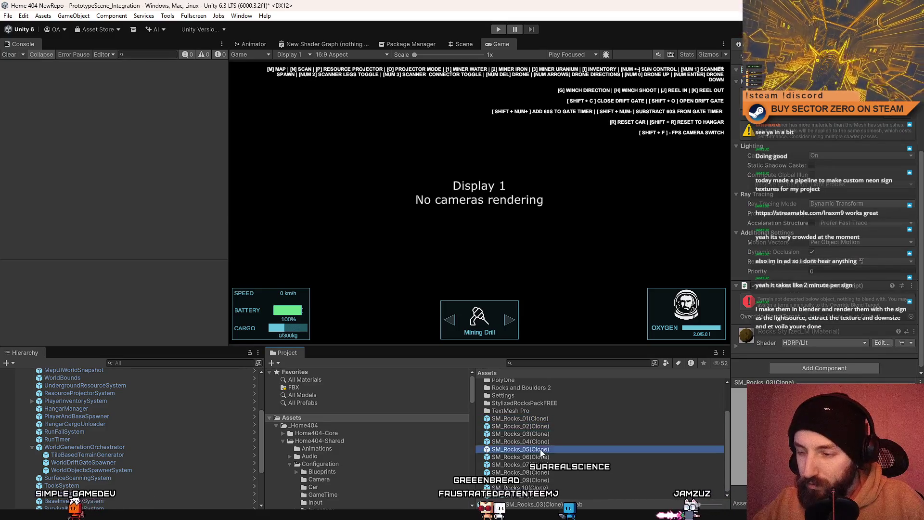
click(543, 457)
click(537, 465)
click(534, 472)
click(531, 480)
click(529, 488)
click(528, 496)
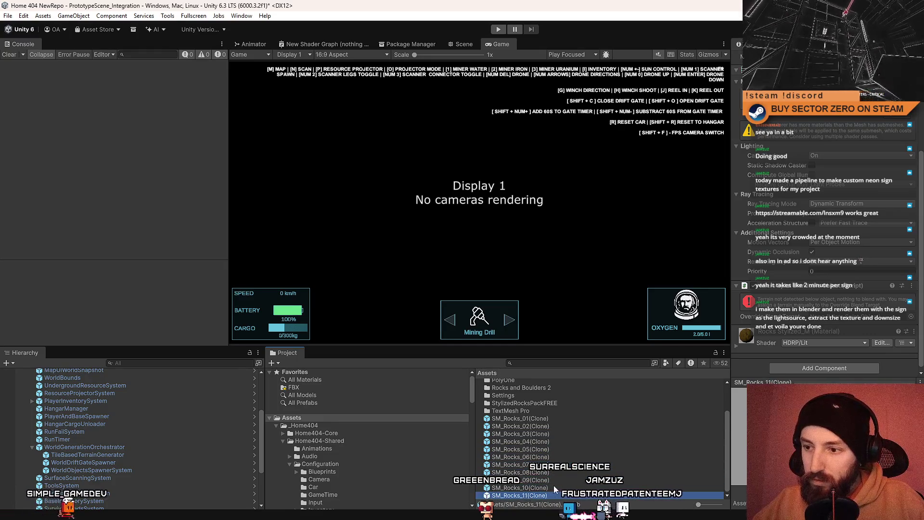
Step: Recheck the rock clone prefabs, revisiting SM_Rocks_02, SM_Rocks_06 and SM_Rocks_08
click(547, 487)
click(549, 480)
click(554, 472)
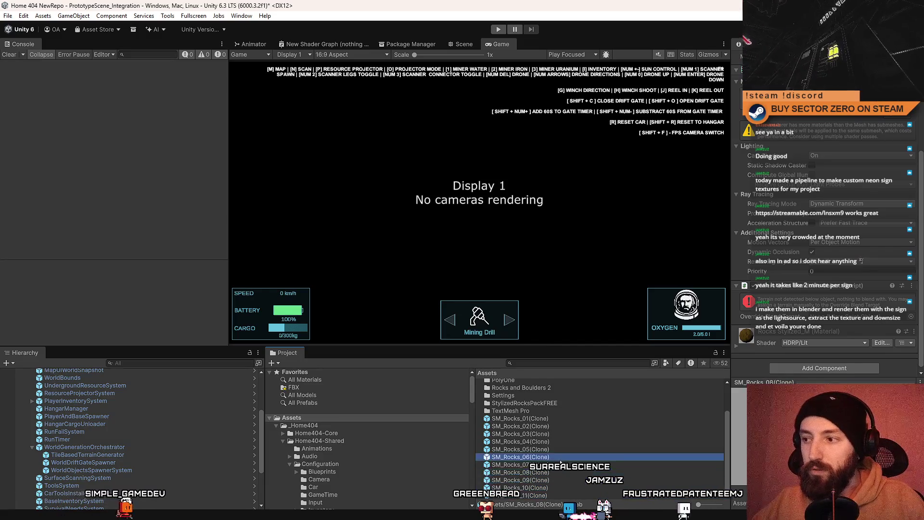
click(559, 456)
click(563, 449)
click(560, 419)
click(543, 426)
click(539, 434)
click(539, 441)
click(539, 449)
click(538, 457)
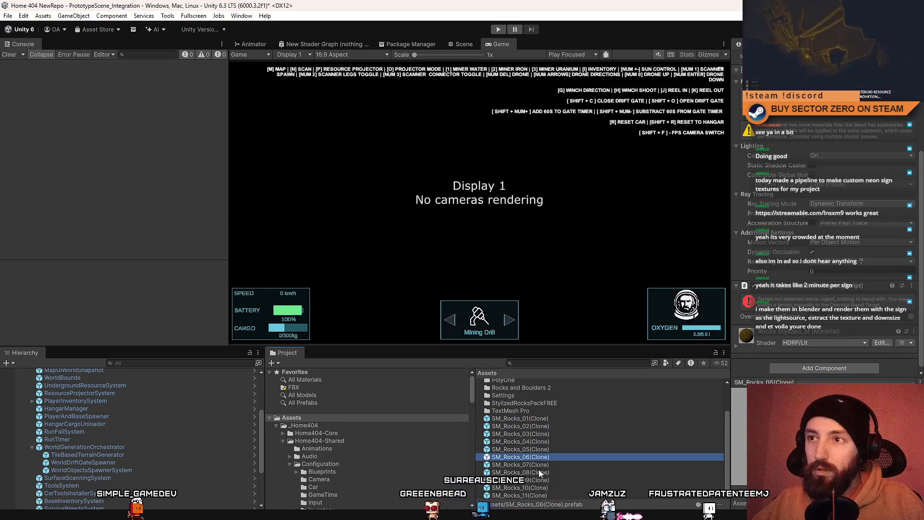
click(539, 472)
Step: Switch to the Scene view, orbit it, and select the world generation objects
click(463, 43)
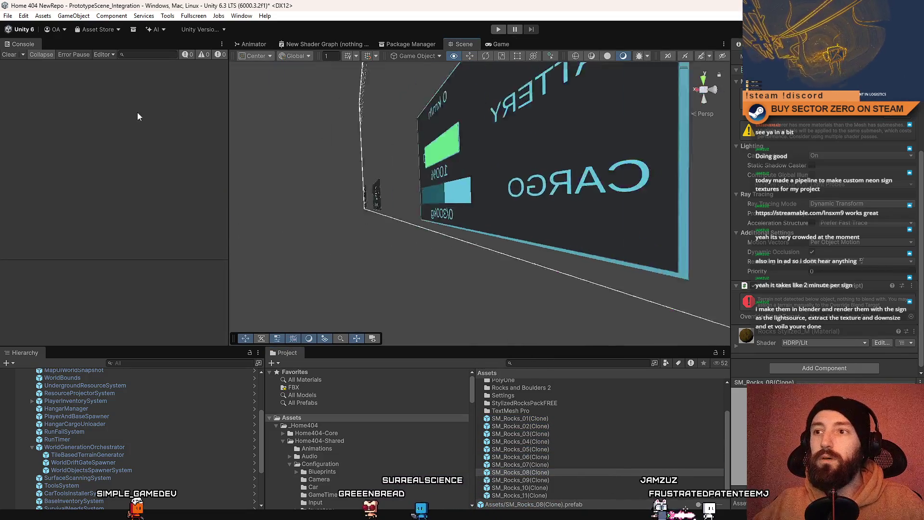
mouse_move(461, 226)
mouse_down()
mouse_move(536, 252)
mouse_move(450, 180)
mouse_move(510, 226)
mouse_move(585, 262)
mouse_move(518, 298)
mouse_move(183, 264)
mouse_move(451, 295)
mouse_move(470, 268)
mouse_move(354, 309)
mouse_up()
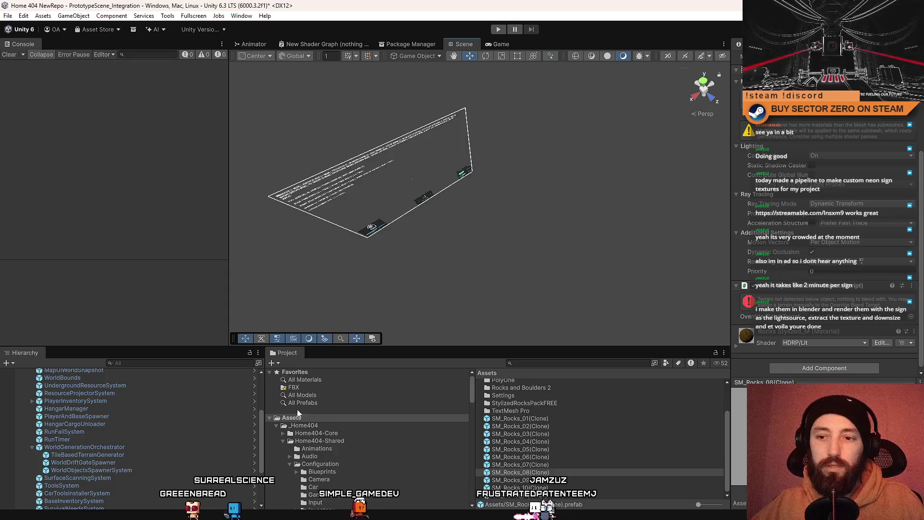
click(133, 446)
Step: Select WorldObjectsSpawnerSystem and open the WorldObjectSpawnerConfiguration_Rocks entries
click(123, 453)
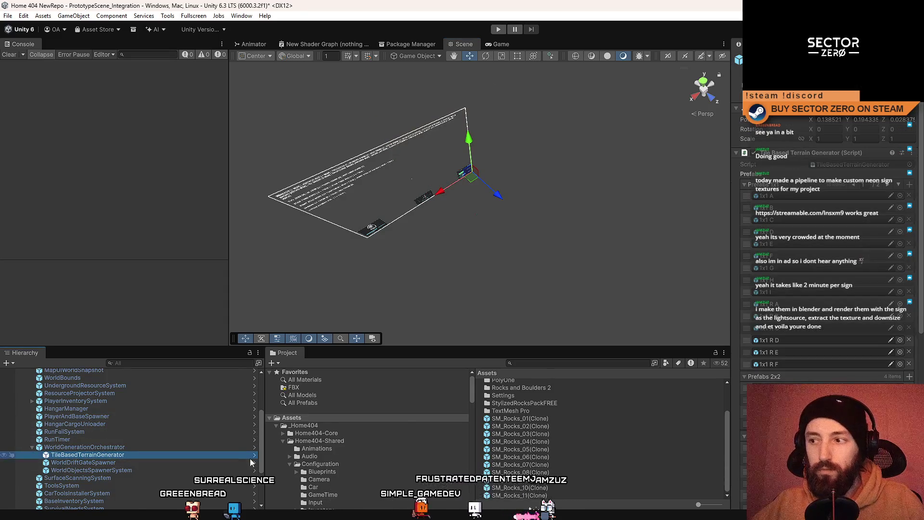
click(92, 461)
click(91, 469)
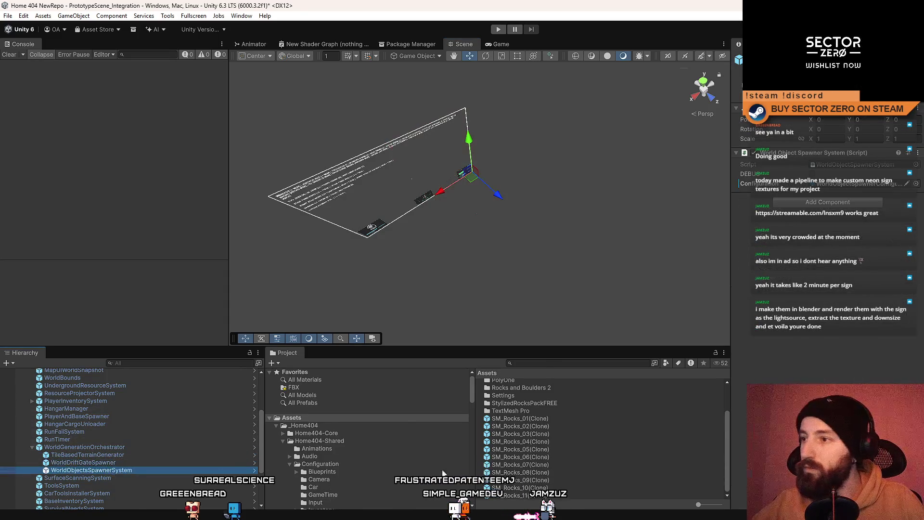
click(830, 184)
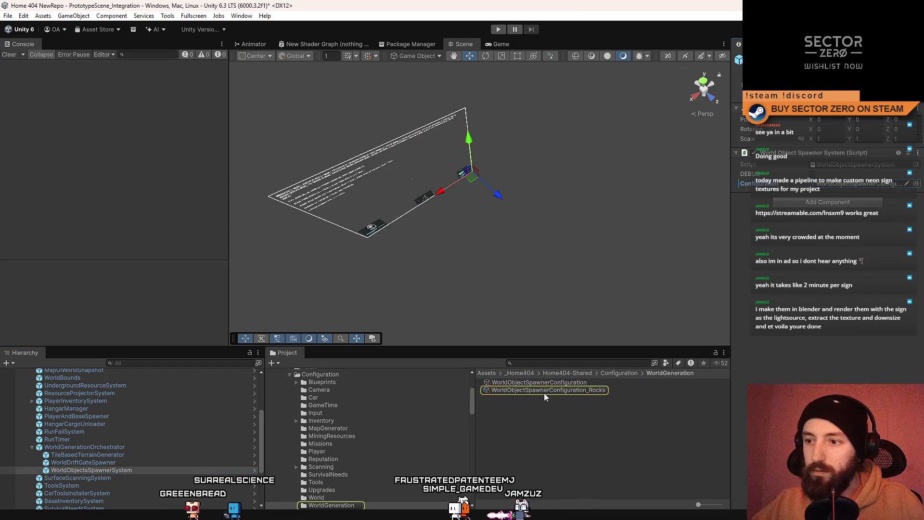
click(544, 391)
Step: Rename the entry SM_Rocks_05 and give it the SM_Rocks_05(Clone) prefab as its object
scroll(849, 315, down, 15)
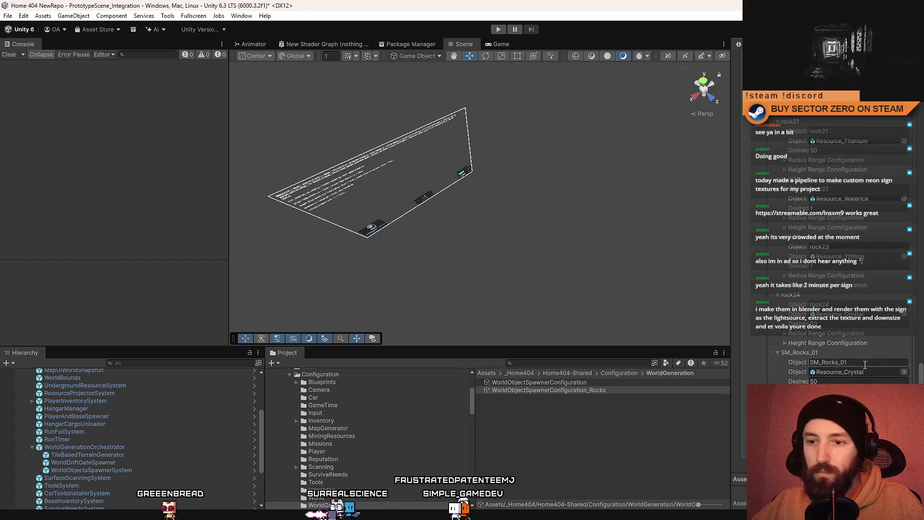
click(872, 364)
text(5)
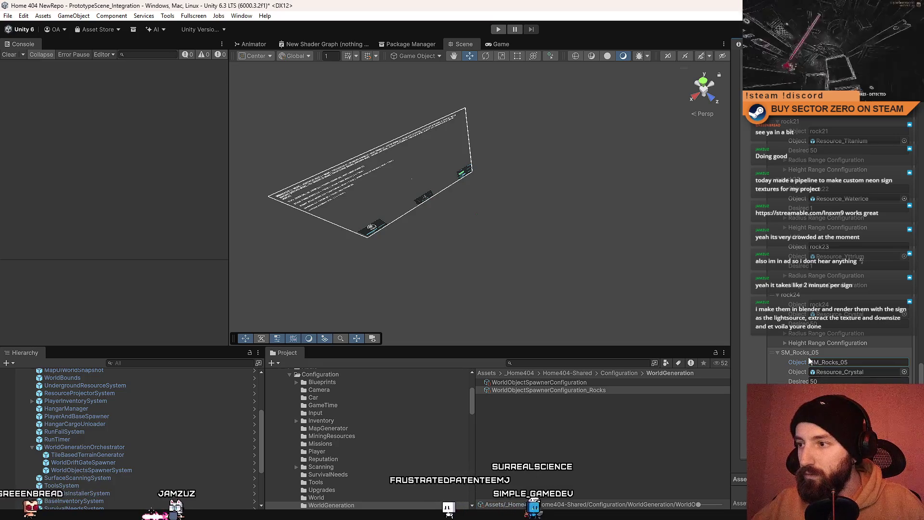
key(Escape)
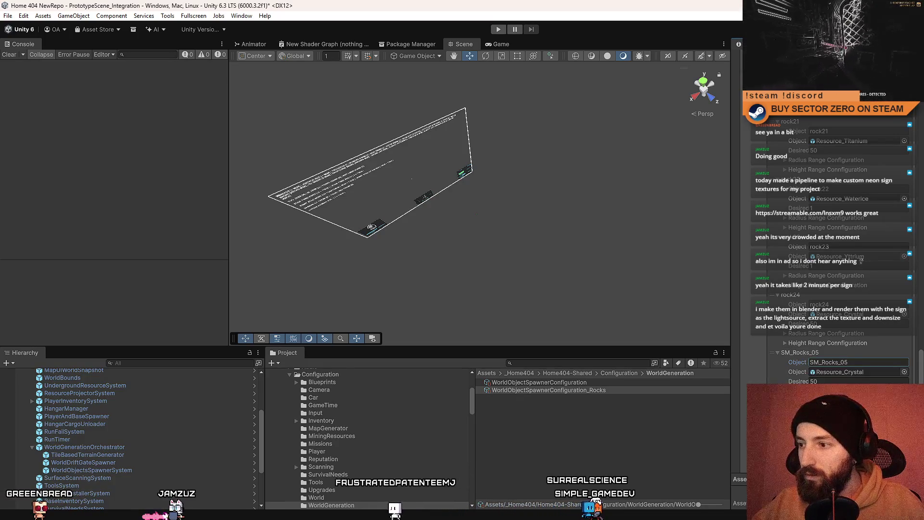
scroll(847, 241, down, 3)
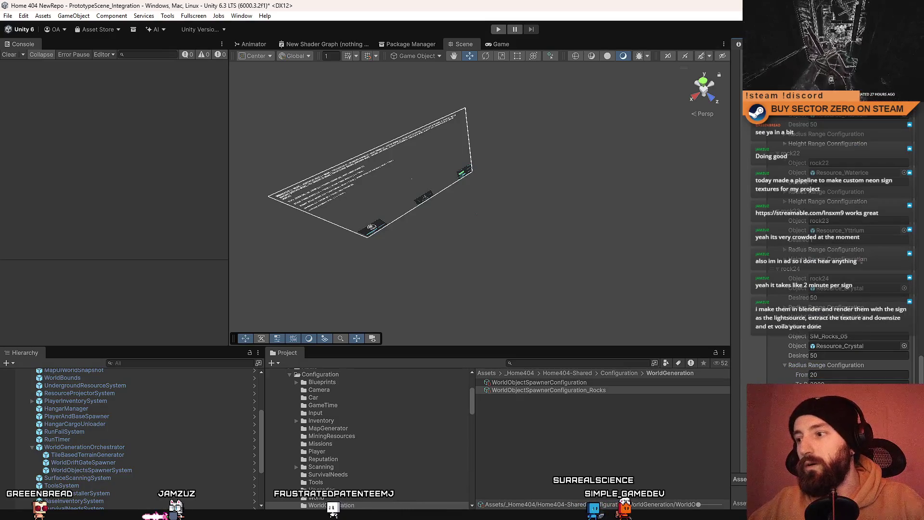
scroll(374, 427, up, 5)
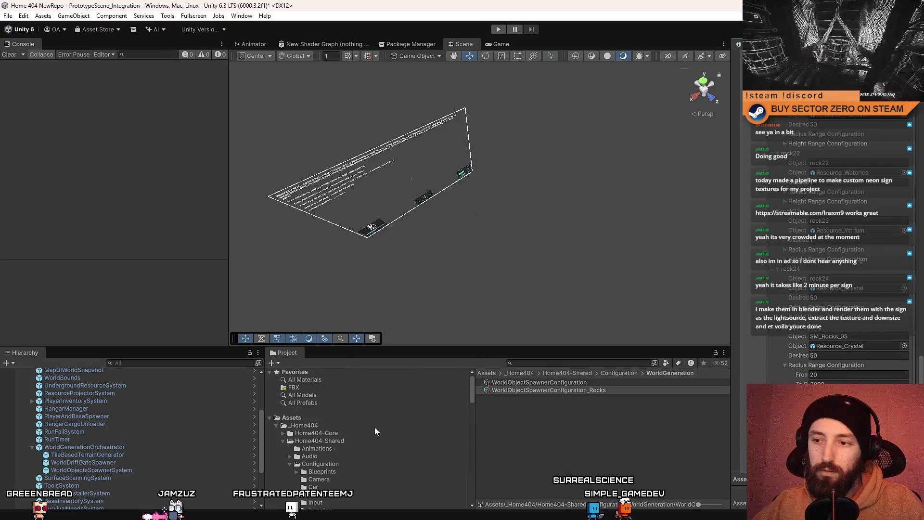
click(325, 418)
scroll(538, 426, down, 5)
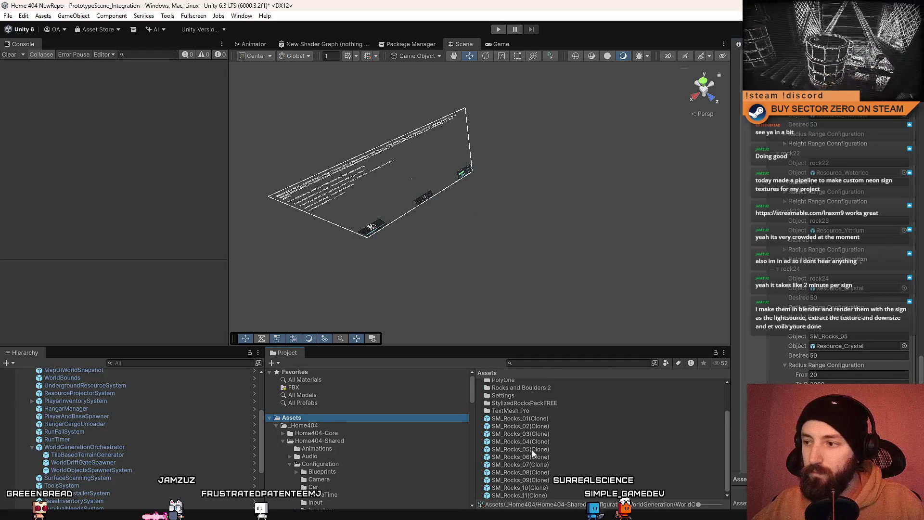
scroll(847, 336, down, 3)
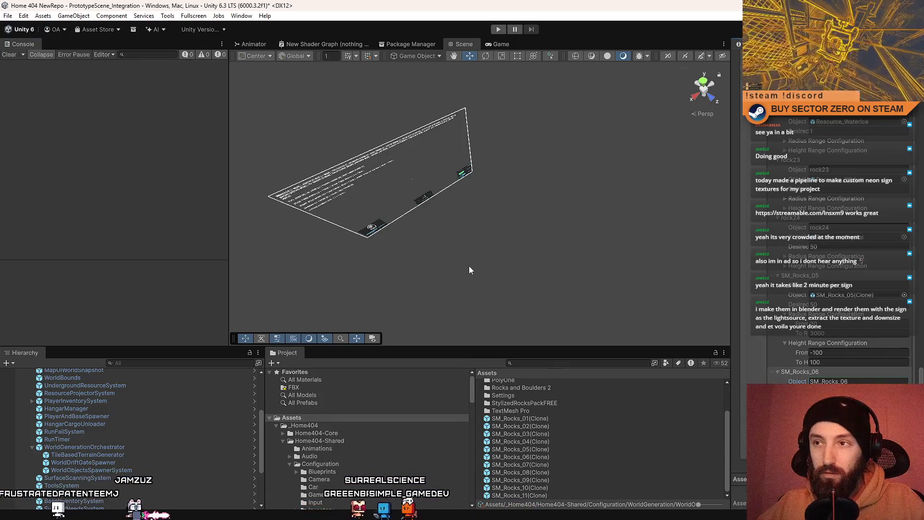
click(500, 44)
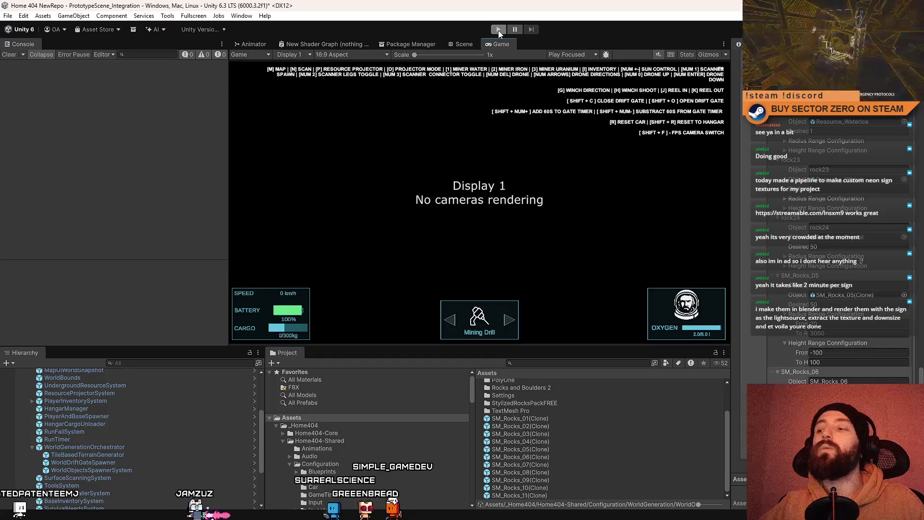
Step: Enter play mode, orbit the camera around the parked rover, and go fullscreen with F10
click(498, 30)
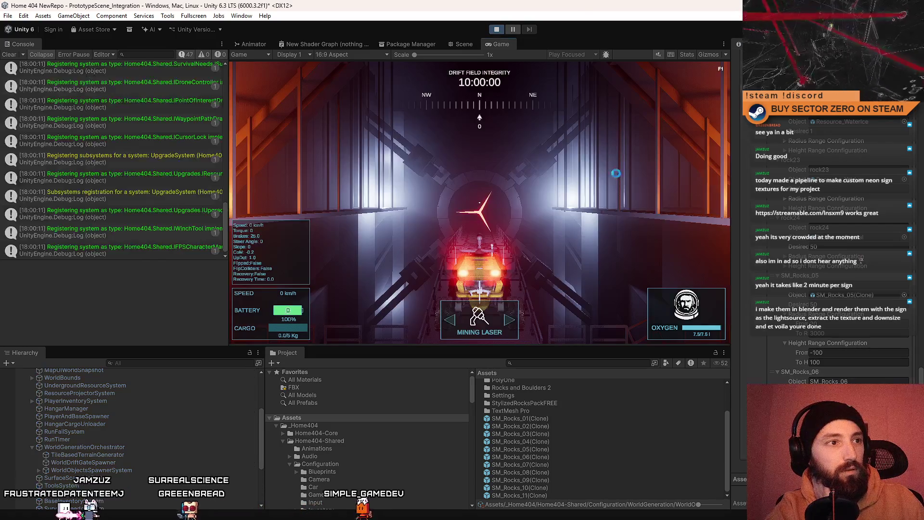
drag(616, 173, 490, 172)
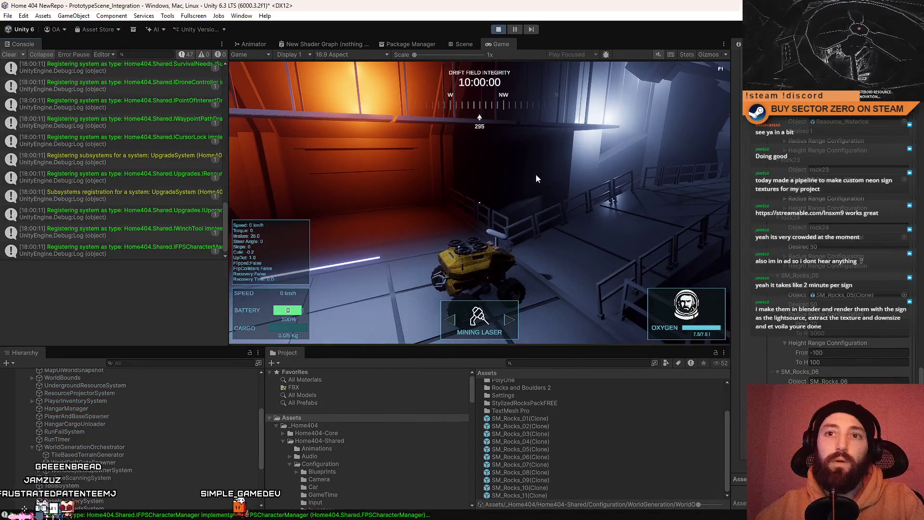
key(F10)
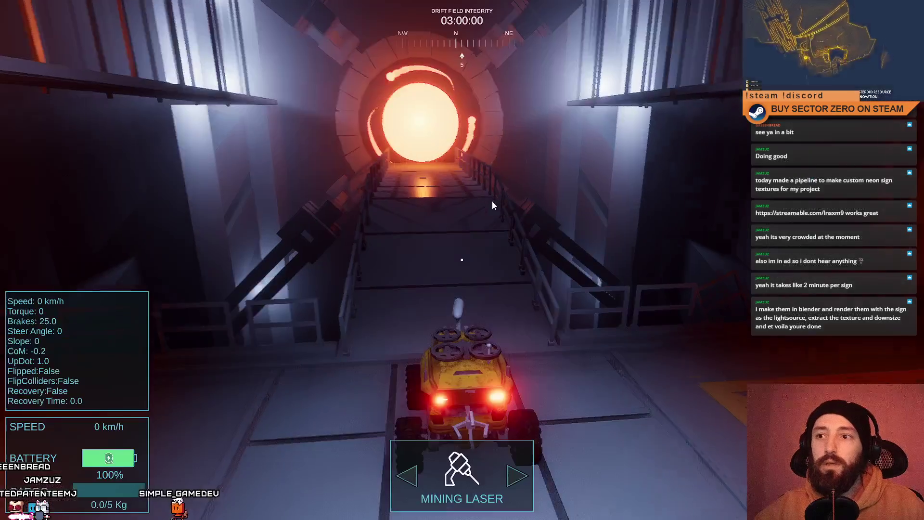
Step: Drive the rover up the ramp and steer it across the snowy plain
key(w)
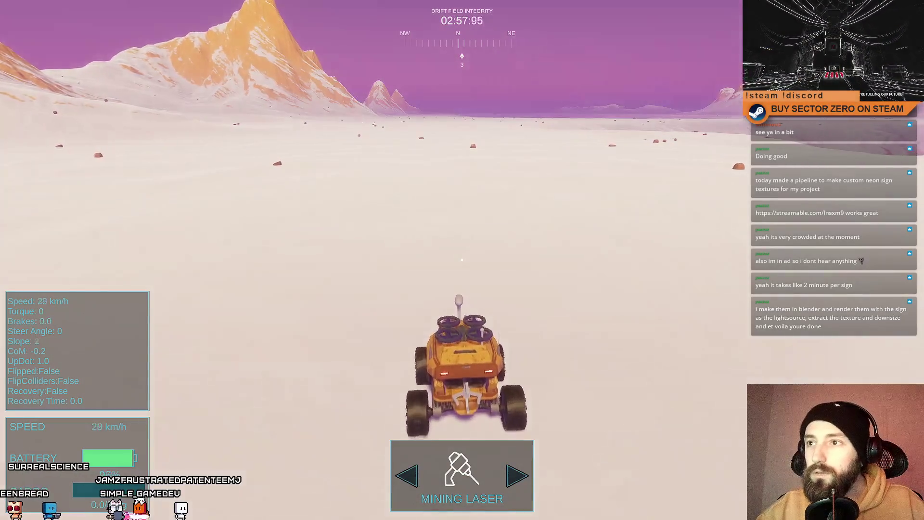
key(w)
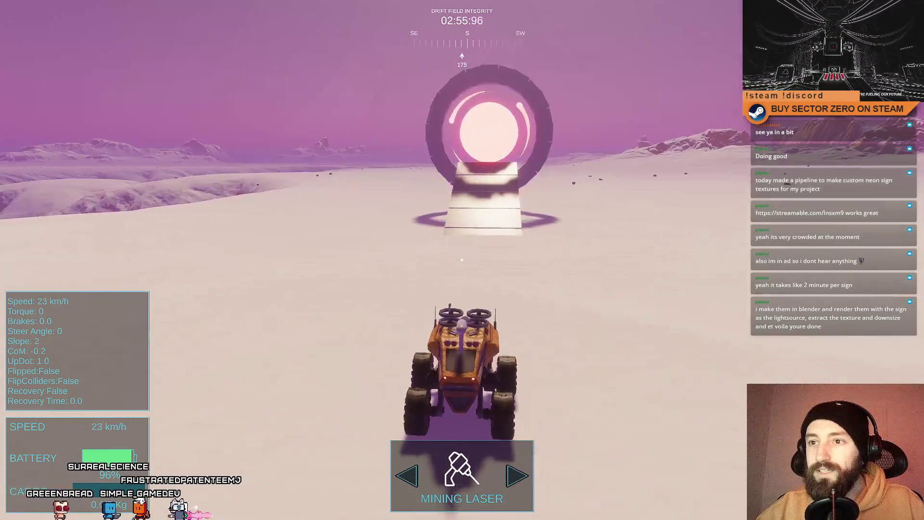
key(a)
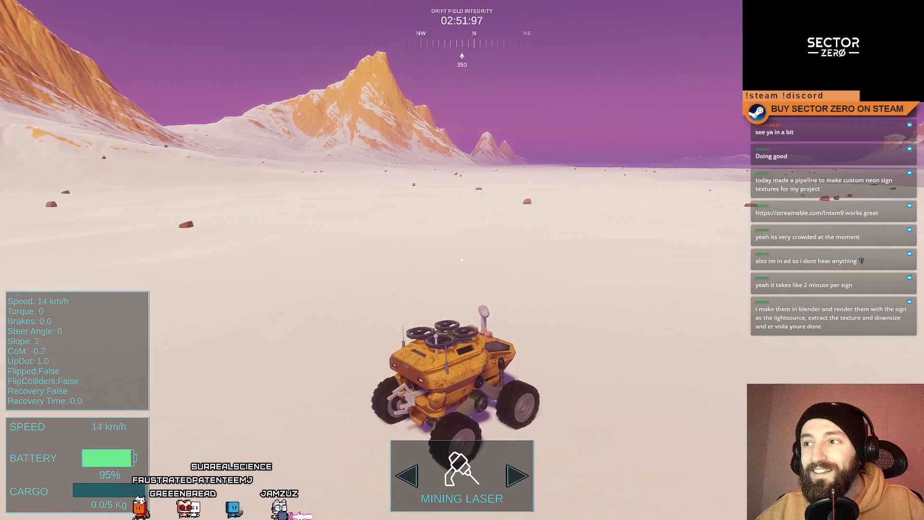
key(w)
key(d)
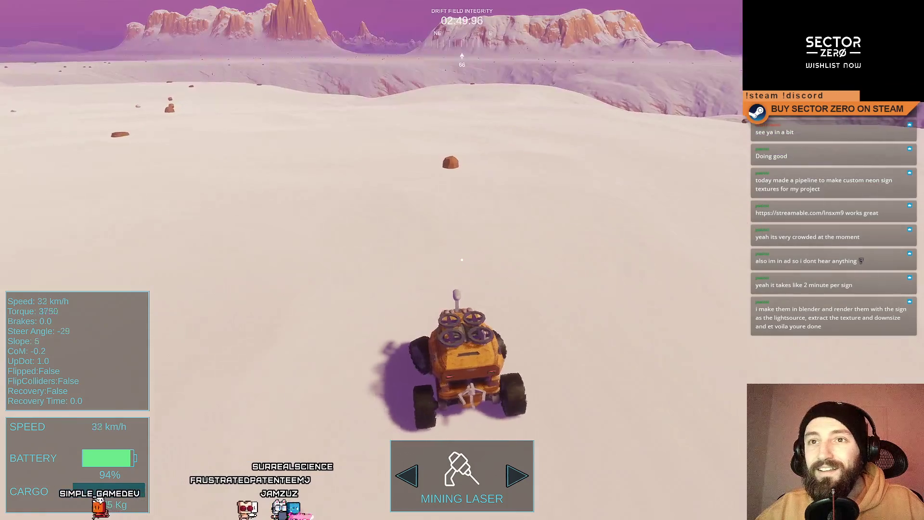
key(a)
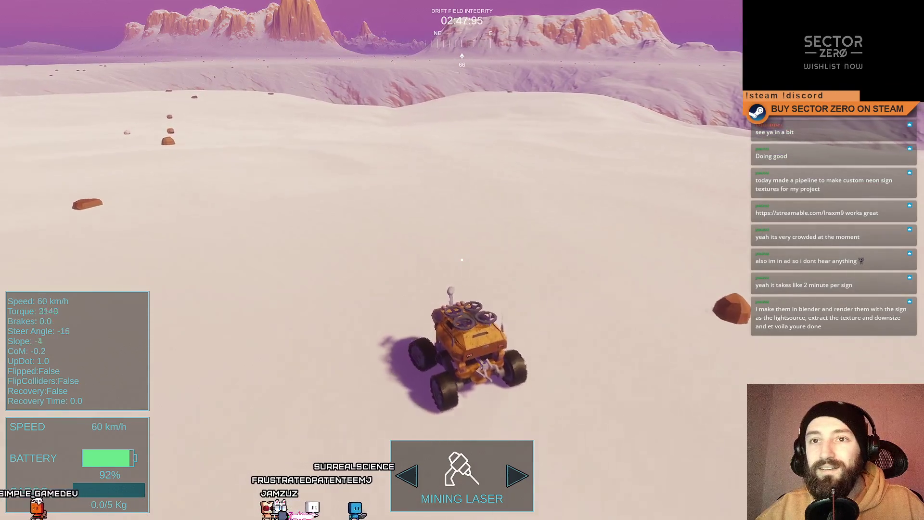
key(s)
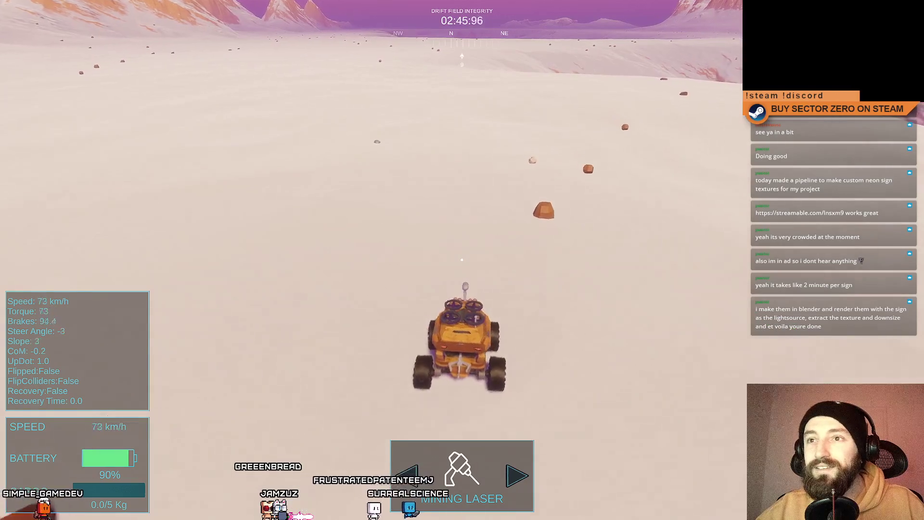
key(d)
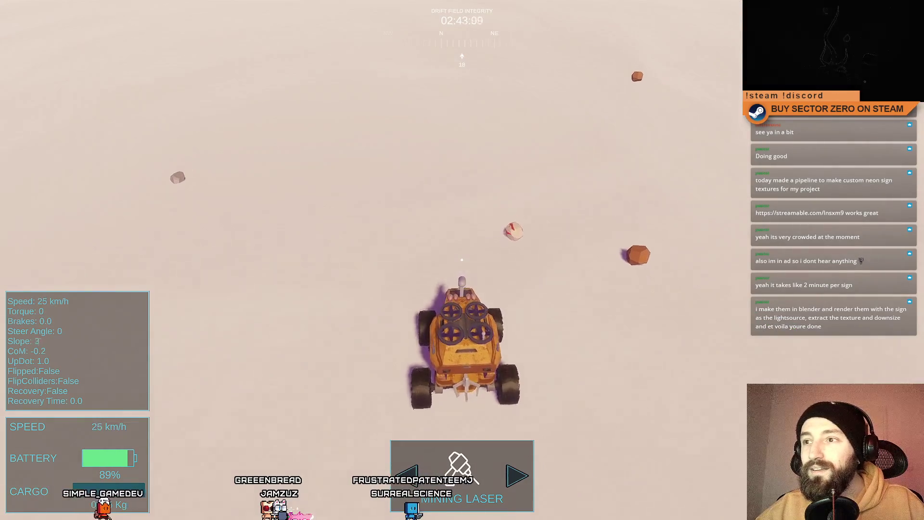
key(a)
key(w)
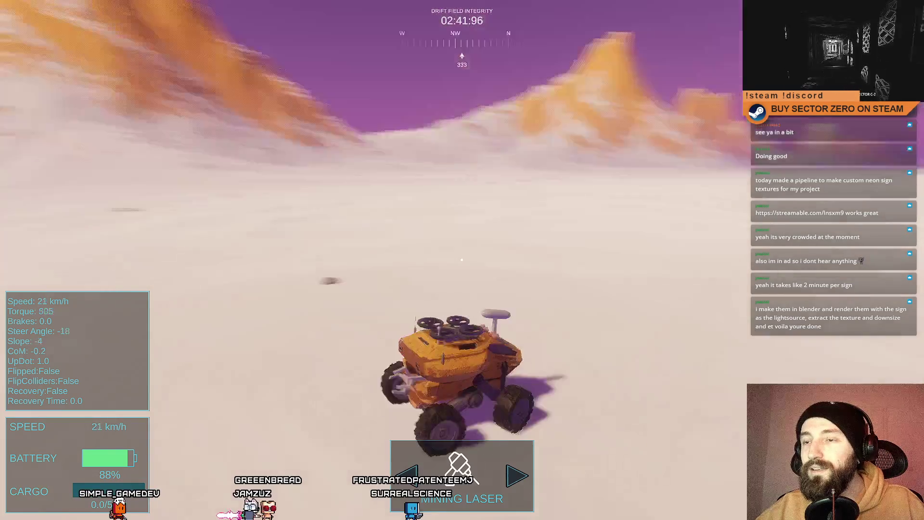
key(w)
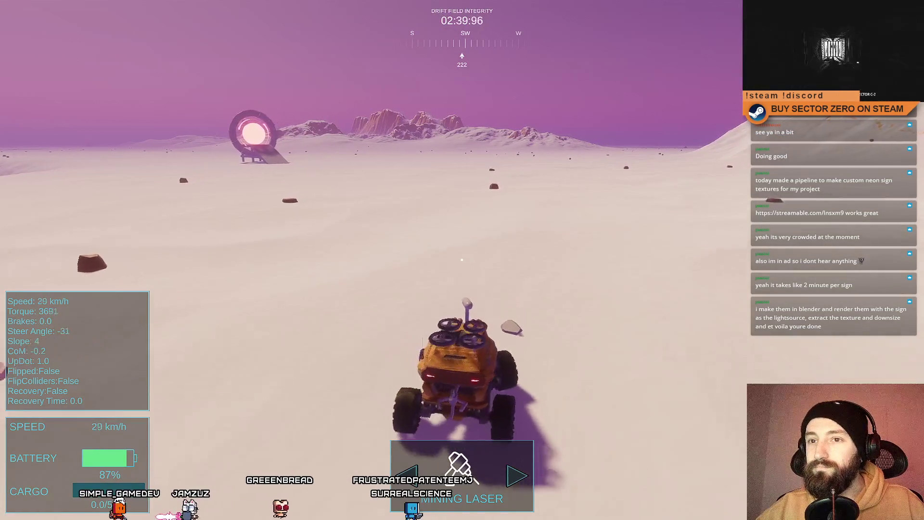
key(w)
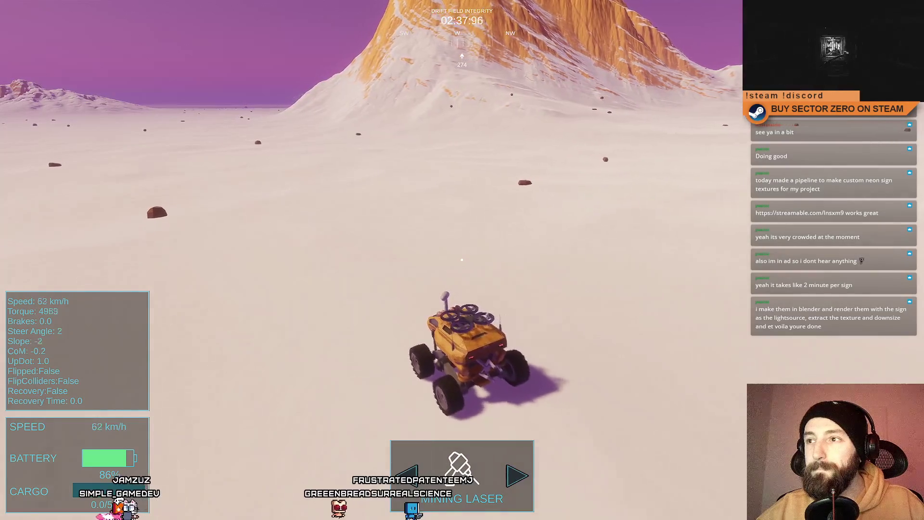
Step: Veer past the ring gate, stop beside the magenta rock, and return to the Scene view
key(w)
key(a)
key(w)
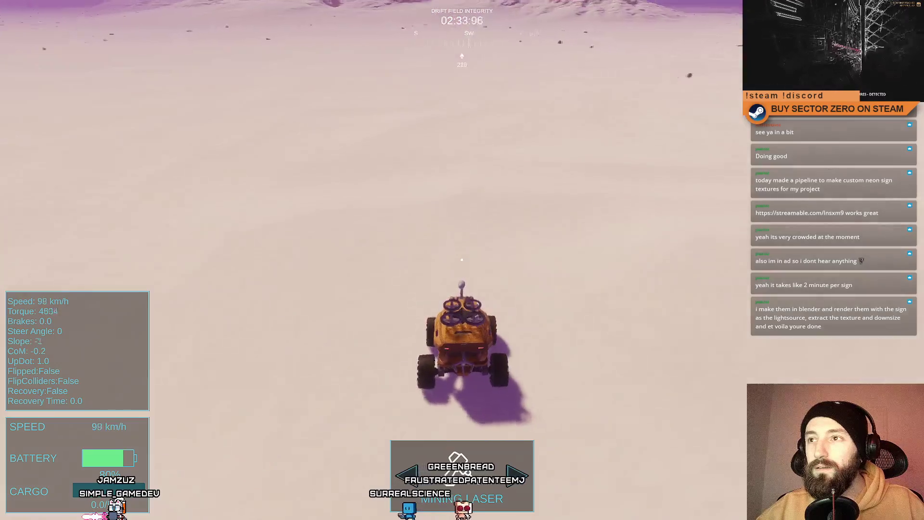
key(w)
key(w)
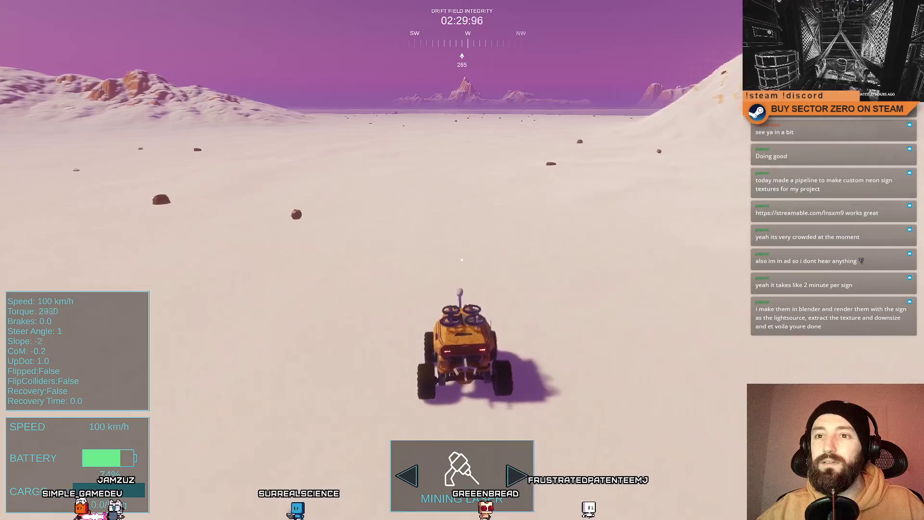
key(w)
key(w)
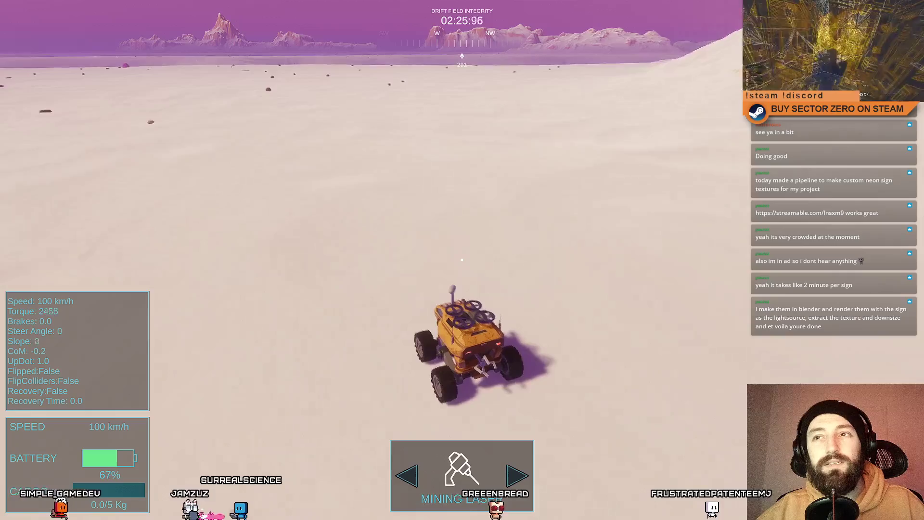
key(w)
key(w)
key(w)
key(w)
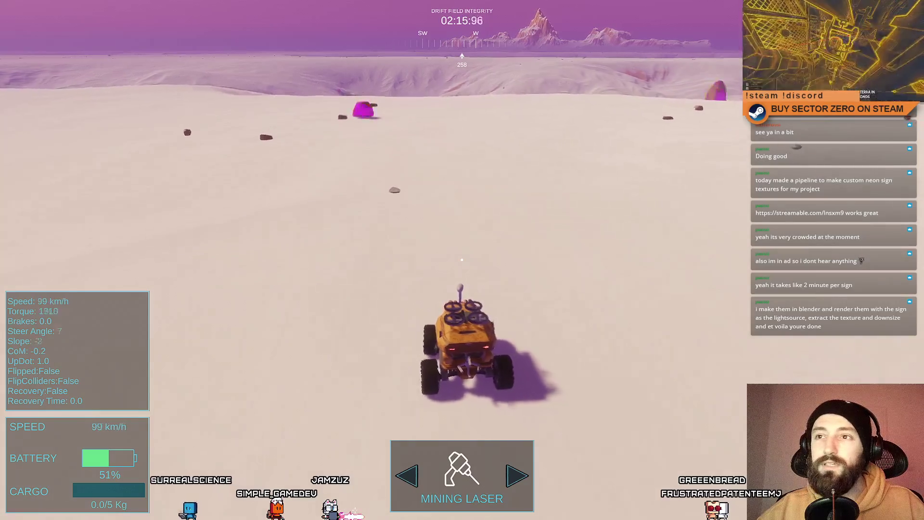
key(s)
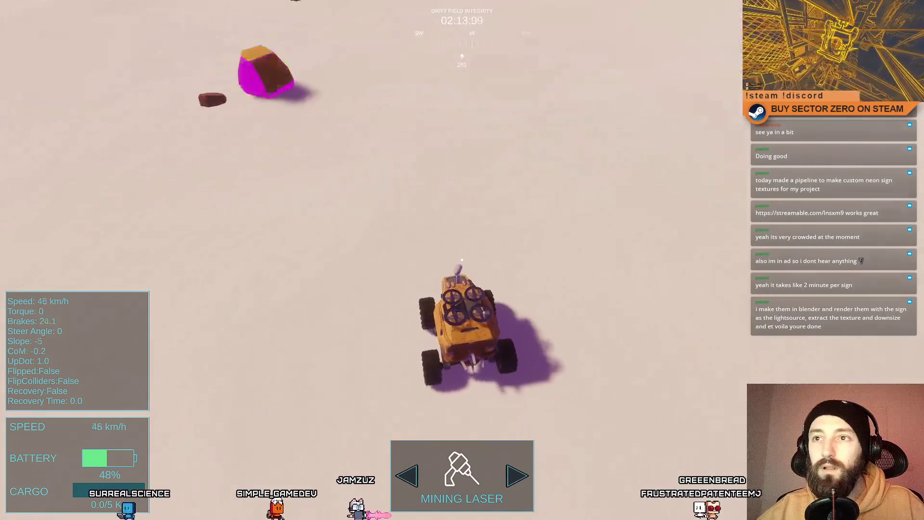
key(s)
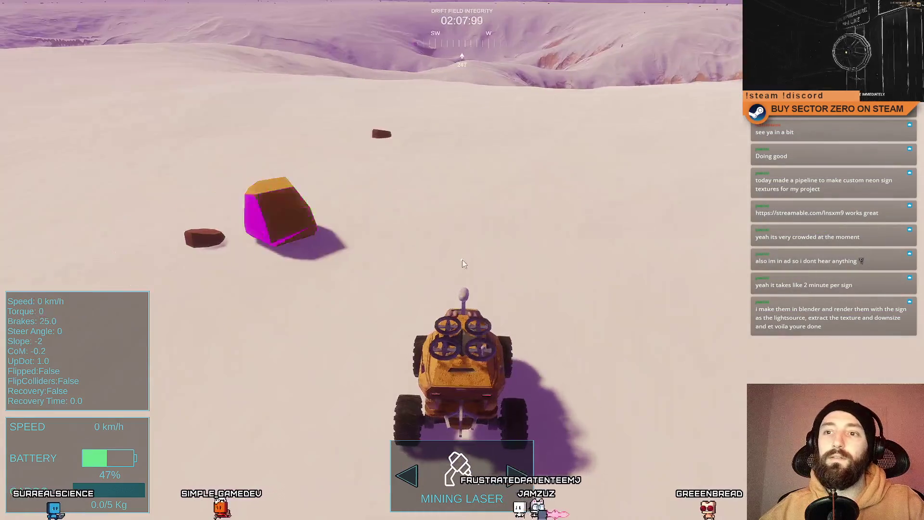
key(F11)
click(459, 47)
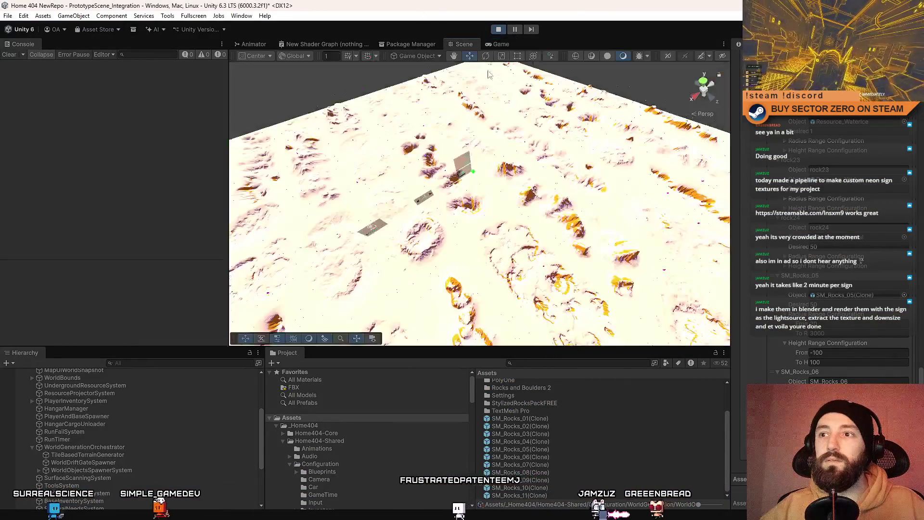
Step: Filter the Hierarchy by name, pick a result, then clear the search
click(174, 362)
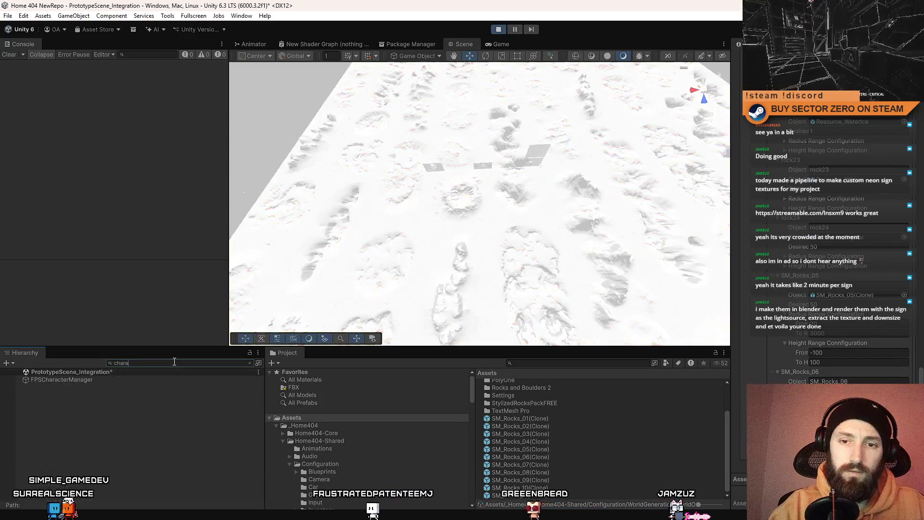
text(r)
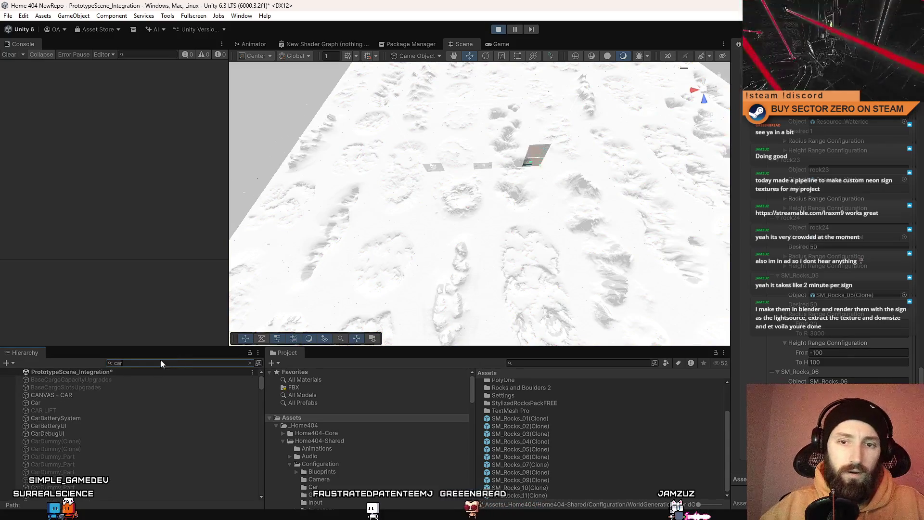
drag(260, 384, 272, 501)
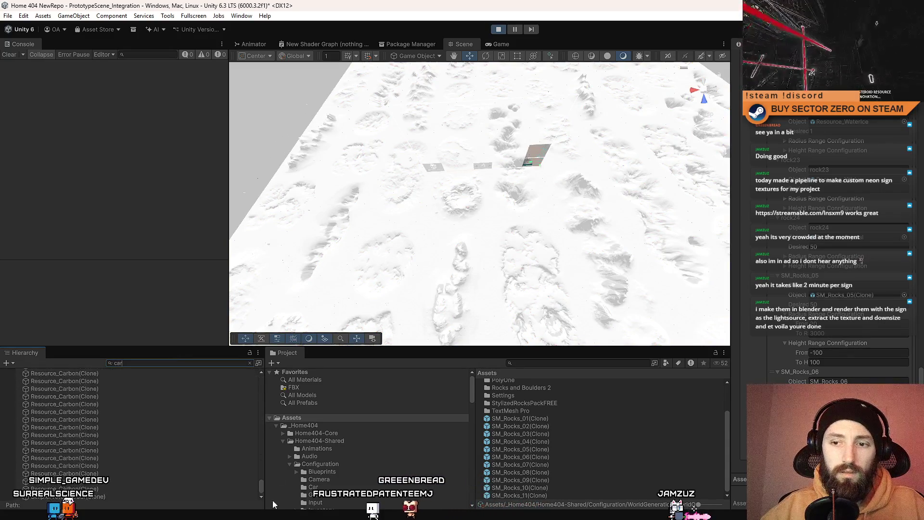
click(146, 495)
click(156, 362)
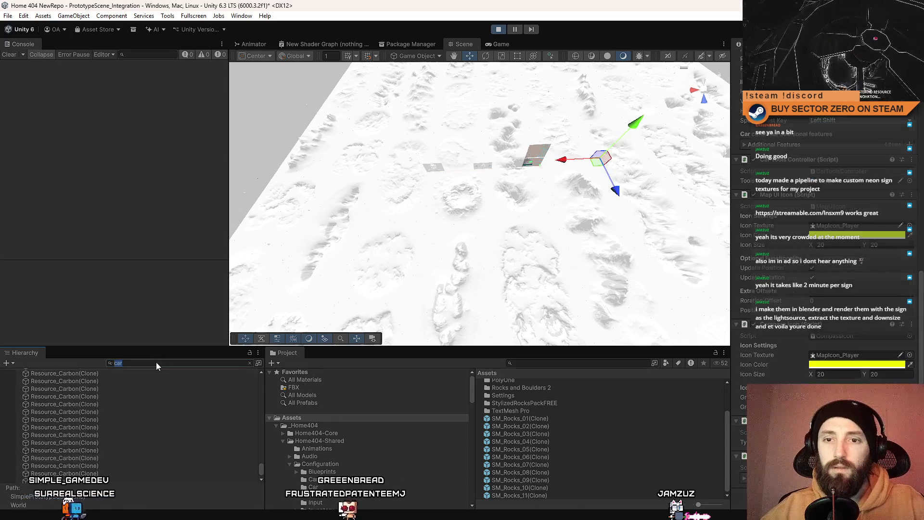
key(BackSpace)
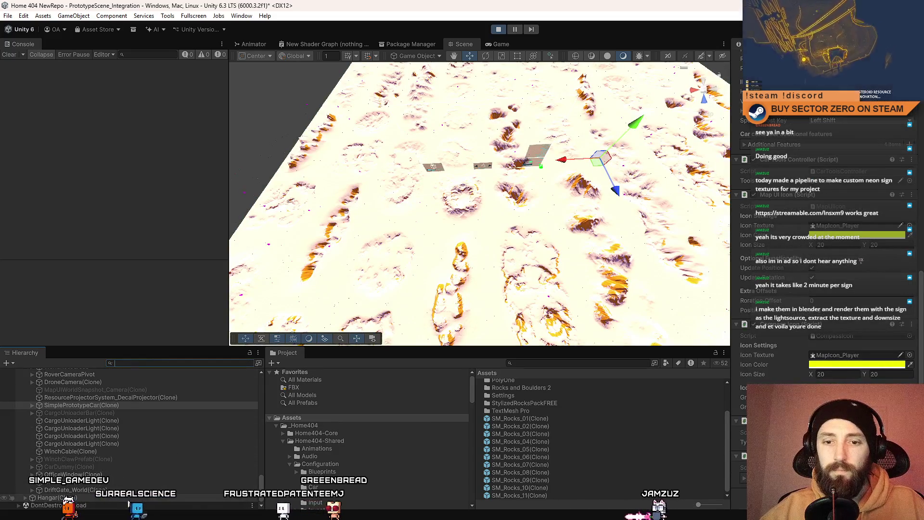
Step: Frame SimplePrototypeCar in the Scene view, then select and frame the pink SM_Rocks_05 rock
double_click(131, 408)
mouse_move(554, 217)
mouse_down()
mouse_move(554, 71)
mouse_move(607, 44)
mouse_move(688, 33)
mouse_move(521, 33)
mouse_move(635, 17)
mouse_up()
key(f)
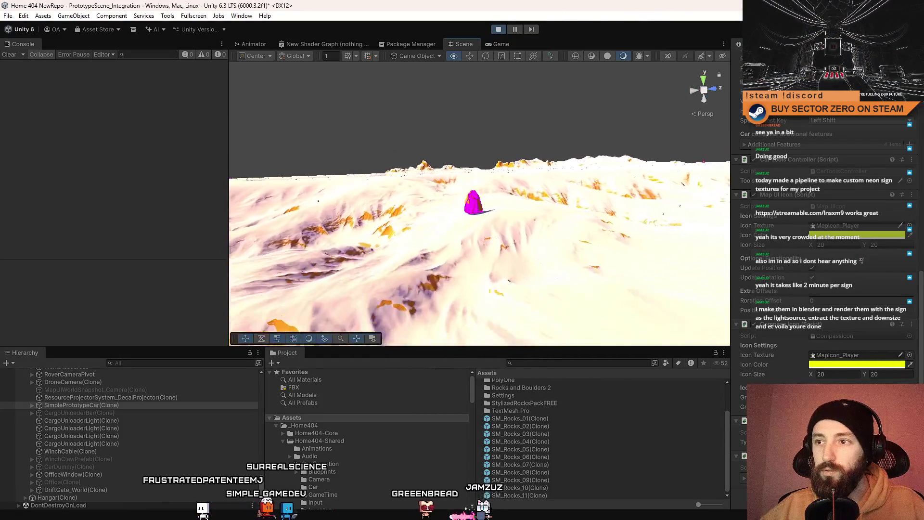
click(493, 163)
key(f)
mouse_move(493, 163)
mouse_down()
mouse_move(460, 200)
mouse_move(512, 232)
mouse_move(460, 146)
mouse_up()
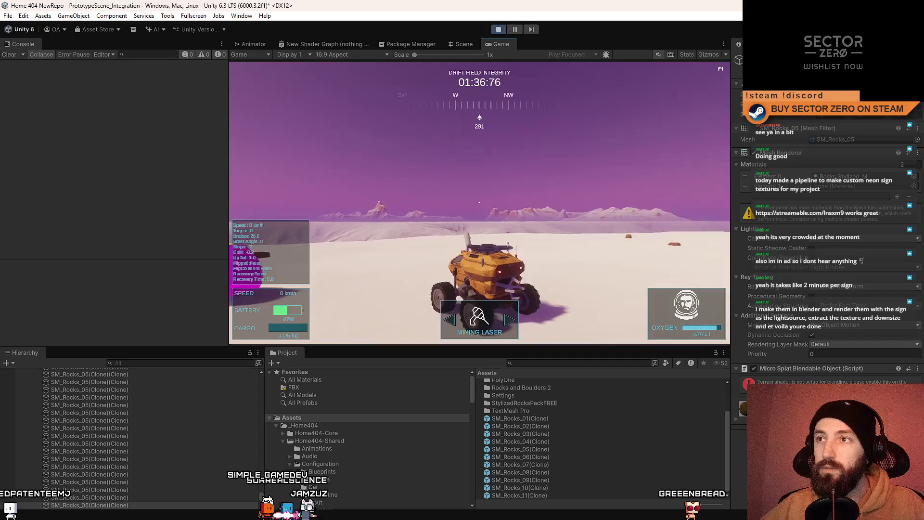
key(ctrl+1)
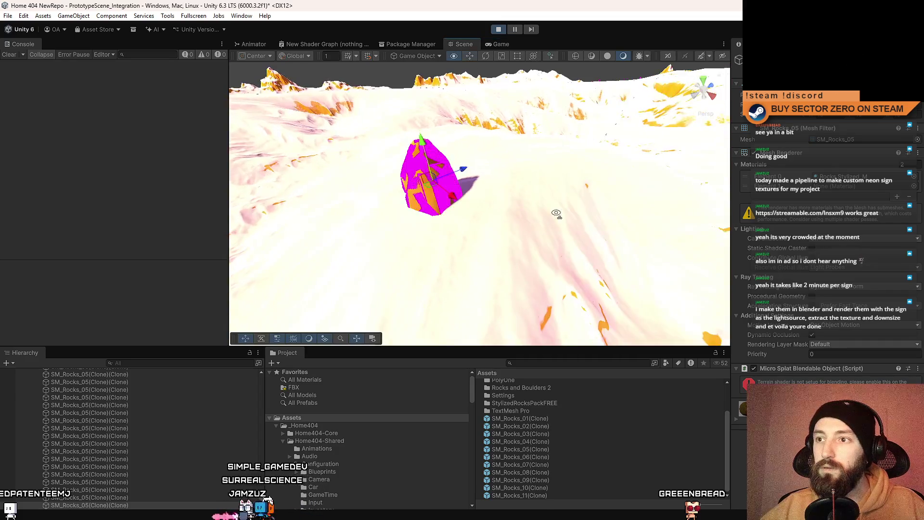
scroll(513, 226, up, 5)
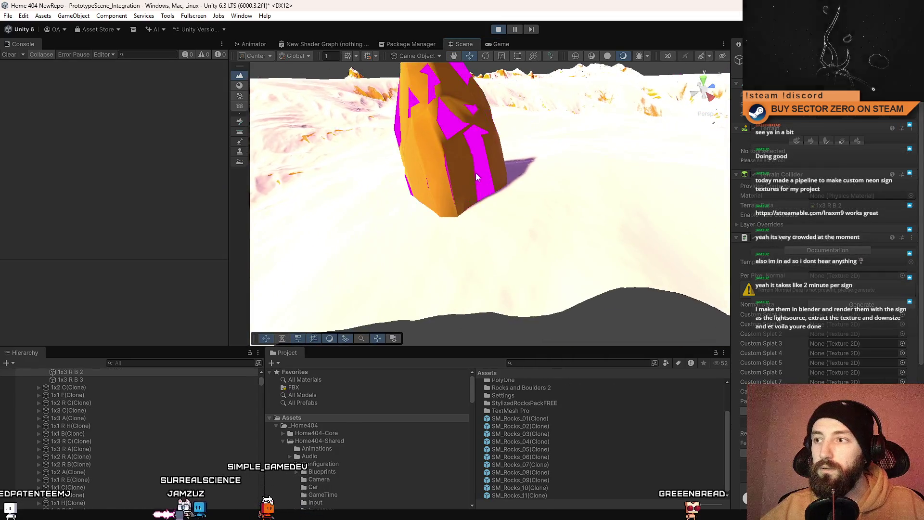
scroll(554, 212, down, 6)
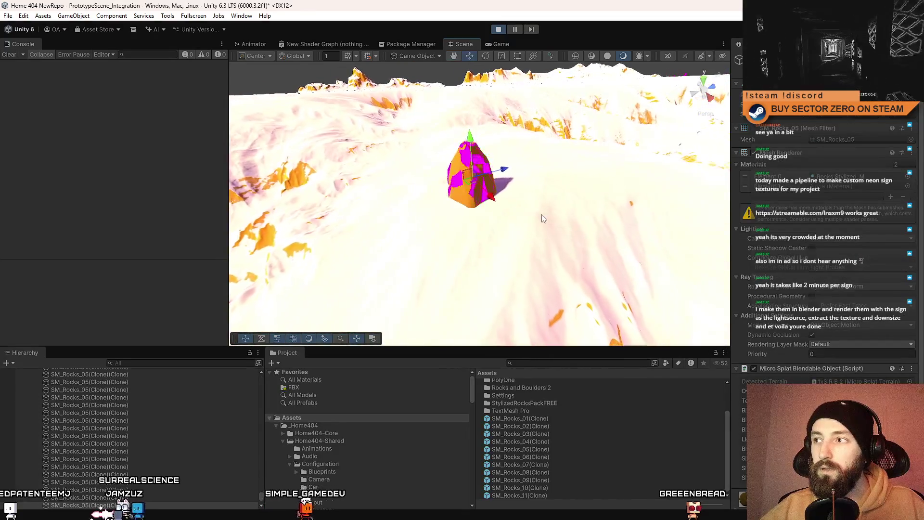
scroll(847, 233, down, 3)
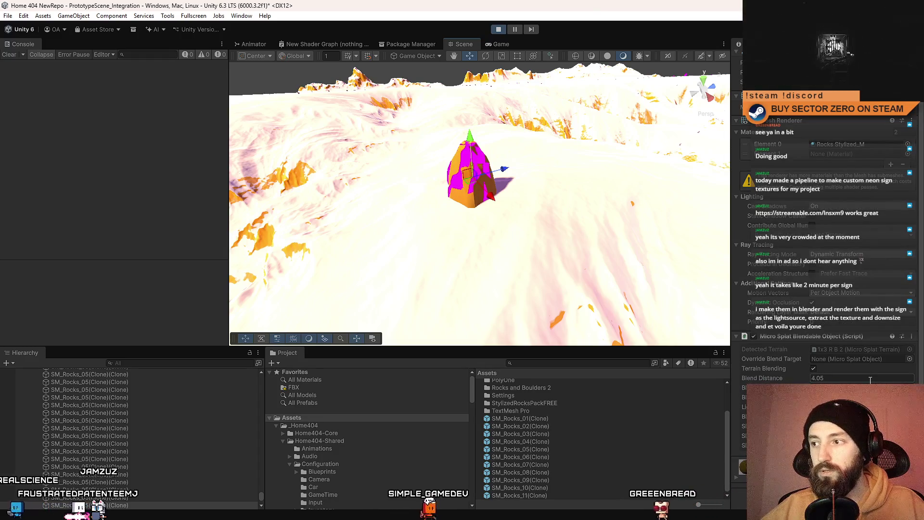
scroll(818, 240, up, 2)
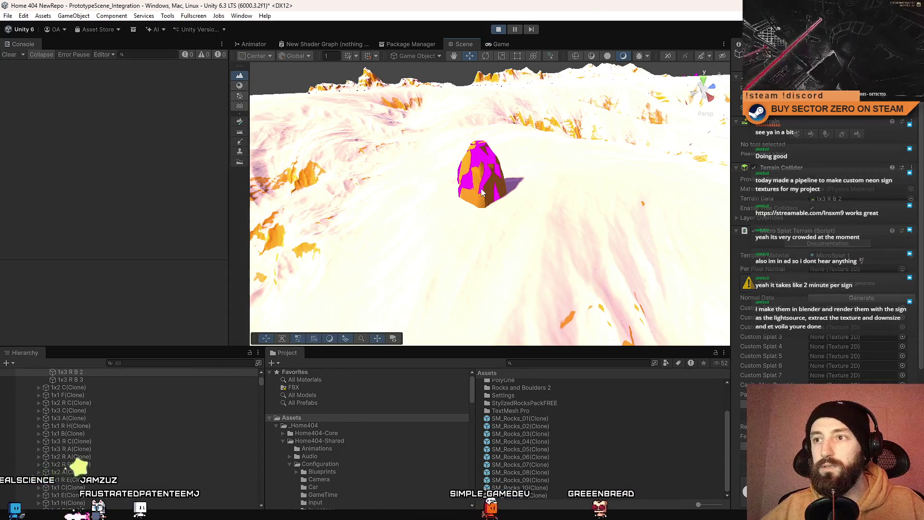
click(499, 44)
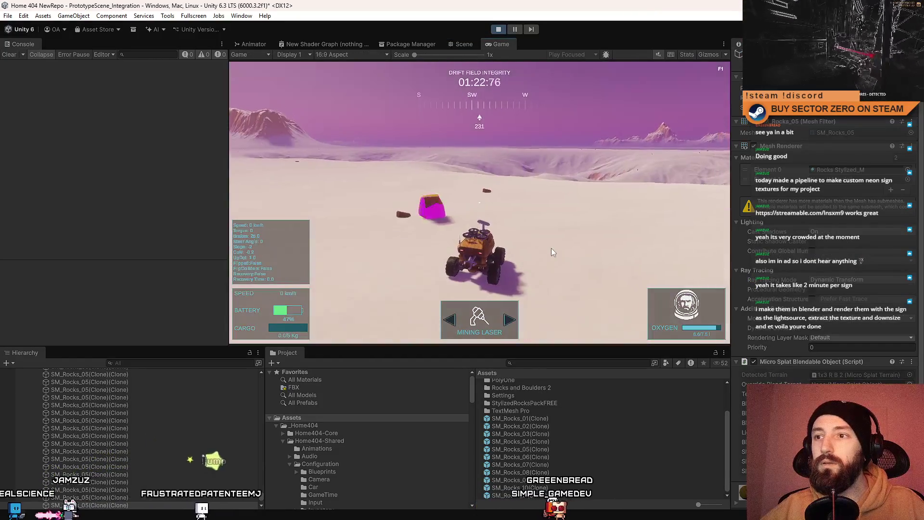
Step: Drive the rover to the rock and tick its Micro Splat Blendable Object component
key(w)
key(d)
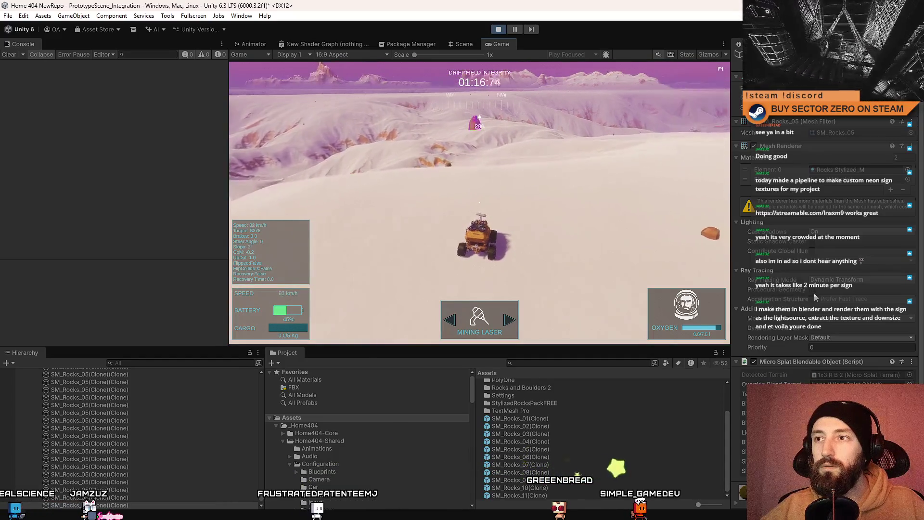
key(a)
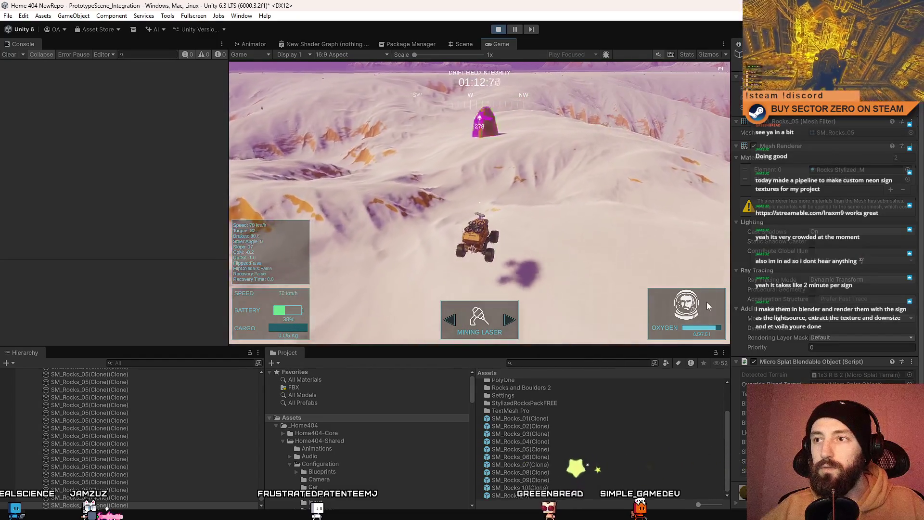
key(a)
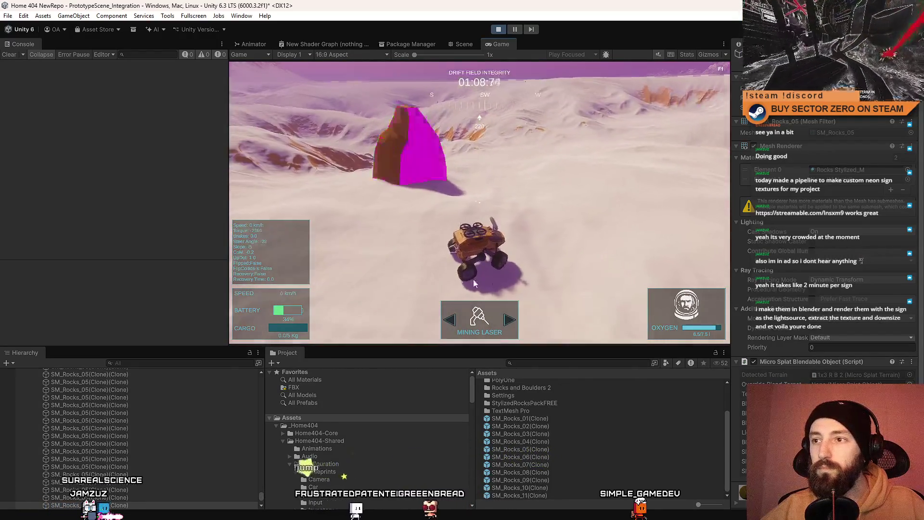
click(754, 362)
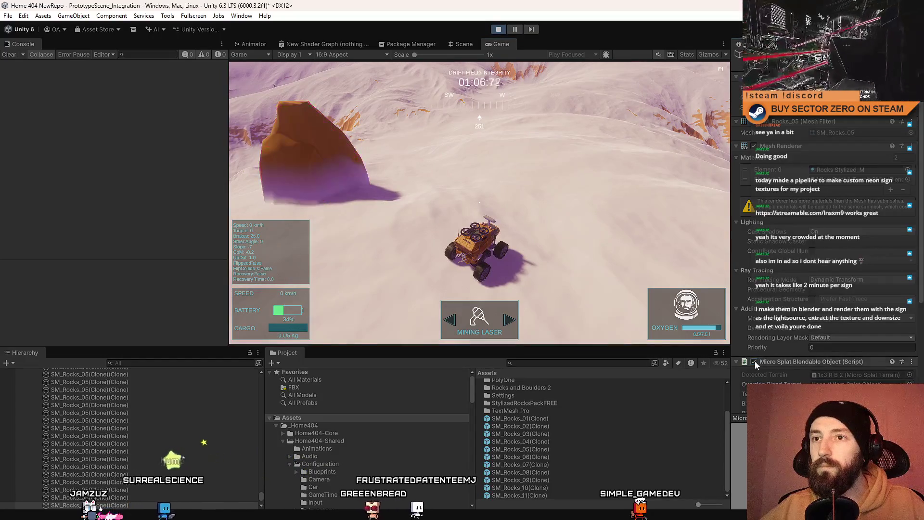
Step: Drive around the now-blended rock to view it, then stop play mode
key(w)
key(a)
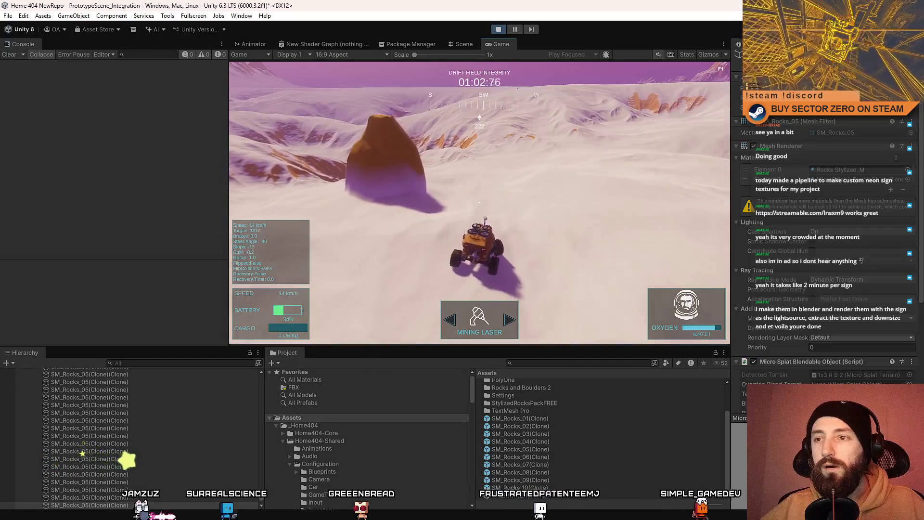
key(s)
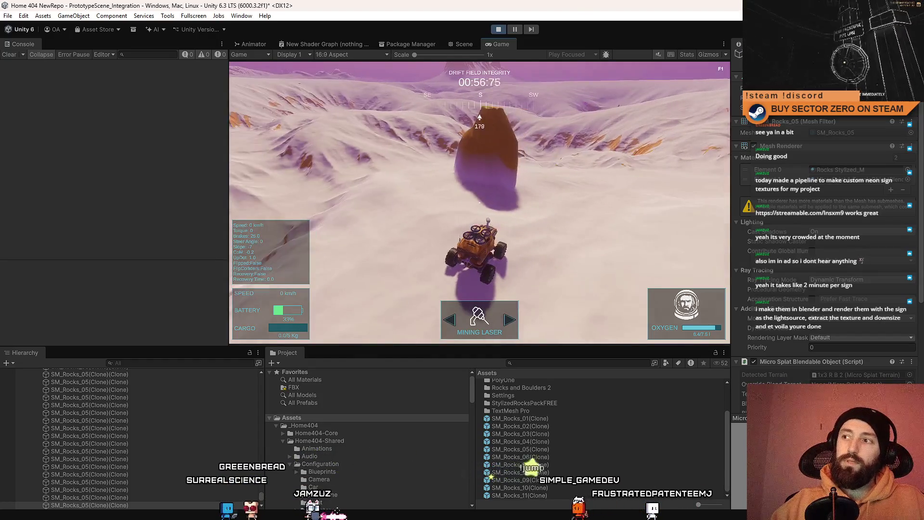
click(498, 29)
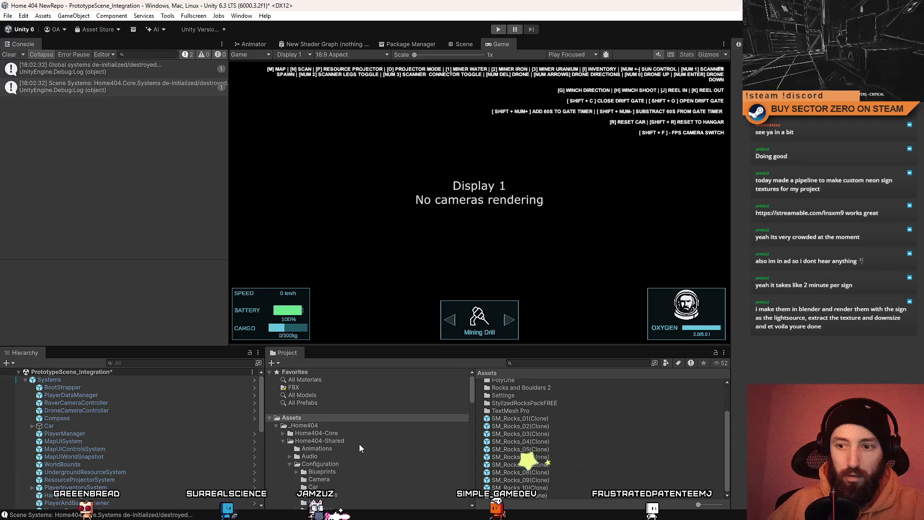
Step: Inspect the SM_Rocks_07 prefab and copy its Override Blend Target property path
scroll(352, 440, down, 5)
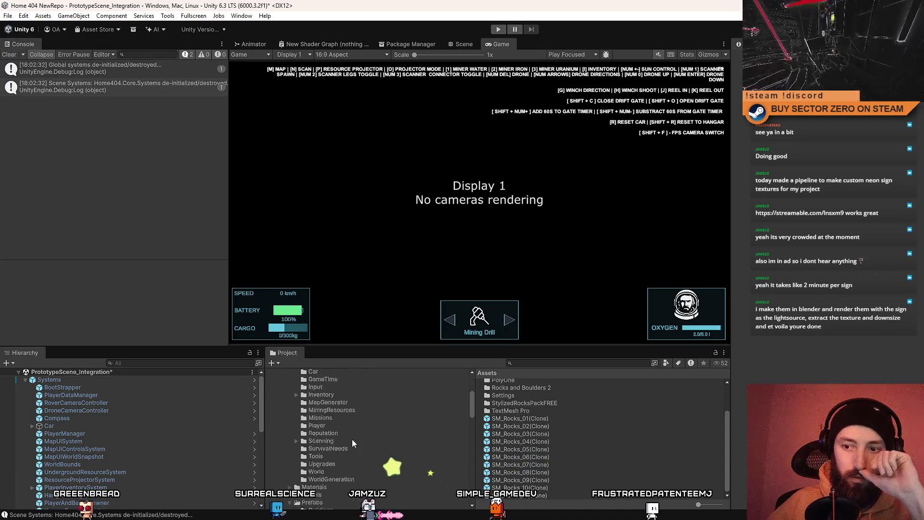
mouse_move(472, 408)
mouse_down()
mouse_move(472, 386)
mouse_move(480, 497)
mouse_up()
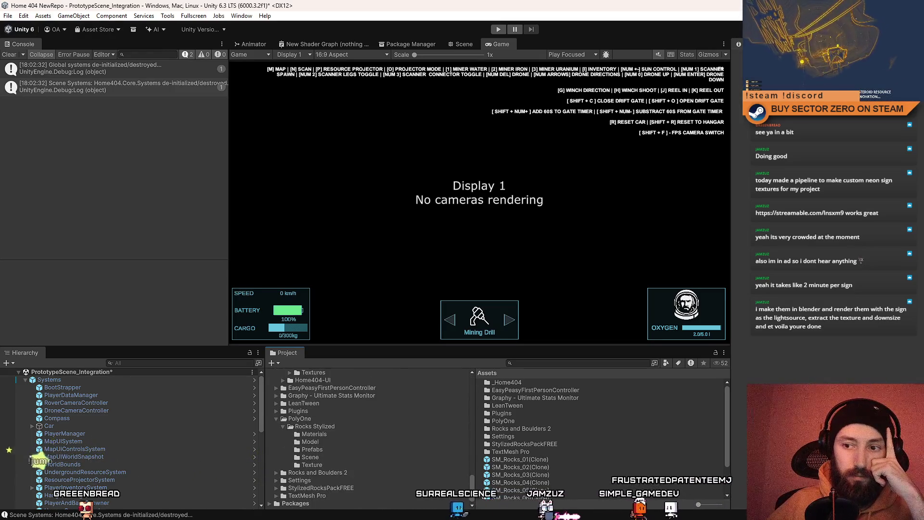
scroll(571, 460, down, 3)
click(560, 460)
click(553, 466)
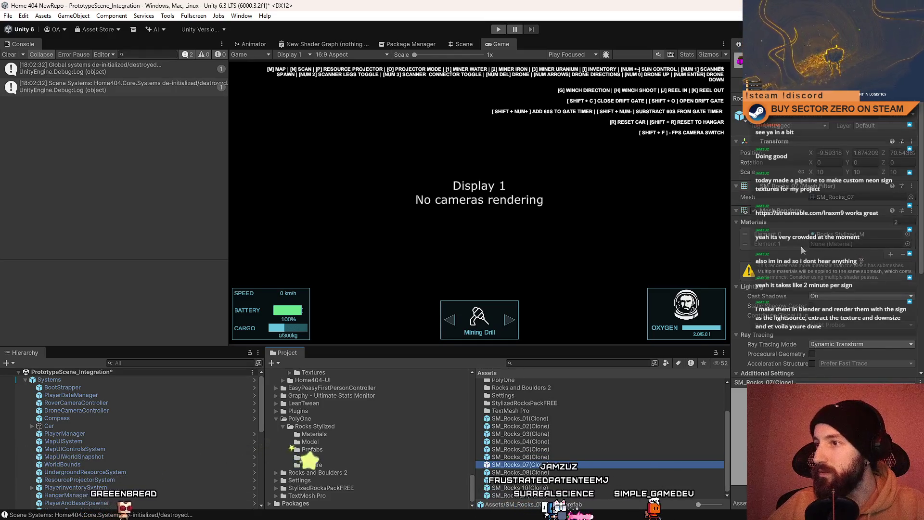
scroll(800, 245, down, 5)
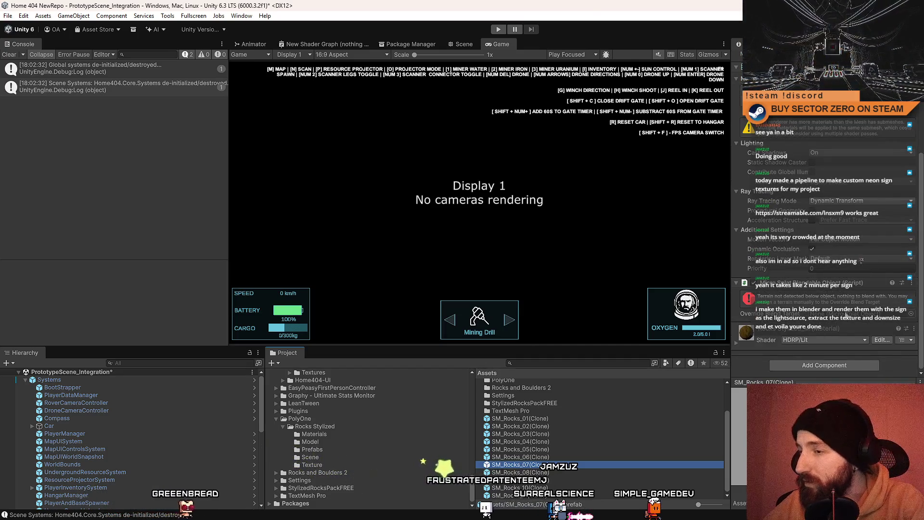
right_click(803, 318)
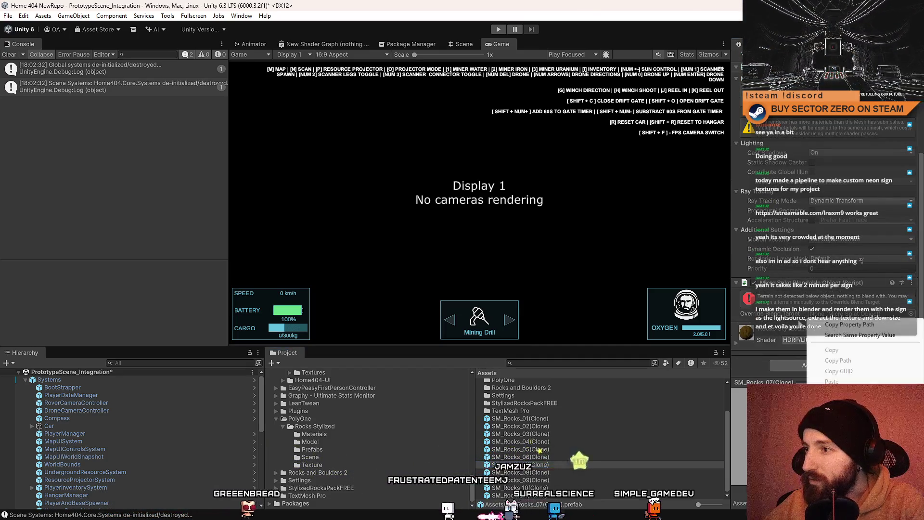
click(855, 323)
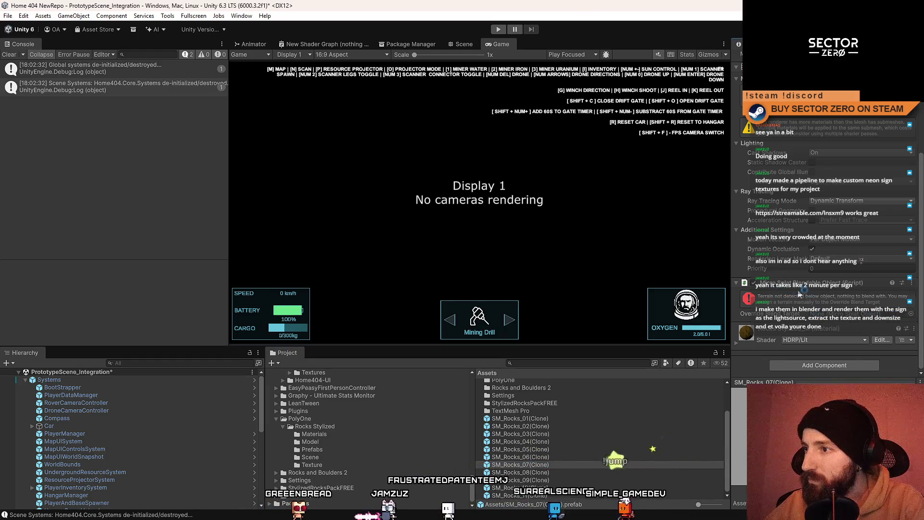
Step: Remove the empty Element 1 material slot from the SM_Rocks_06 prefab
scroll(802, 298, up, 3)
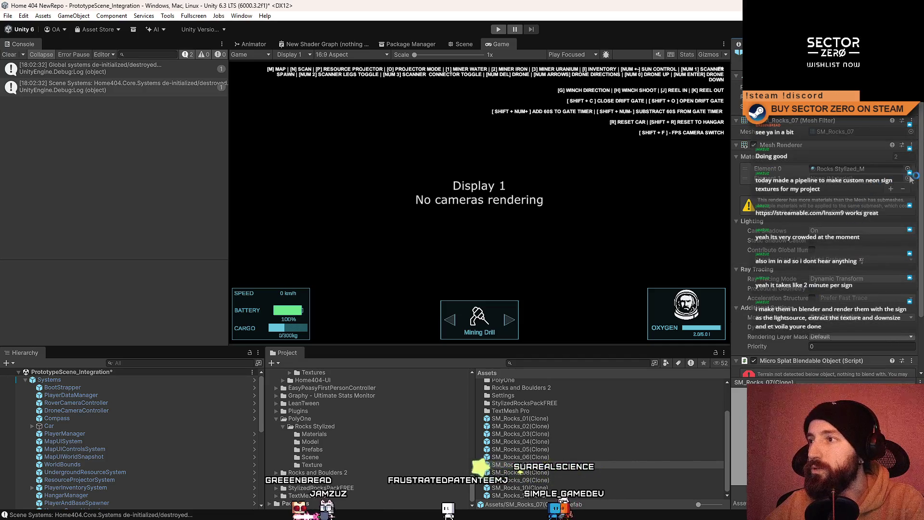
scroll(922, 161, down, 1)
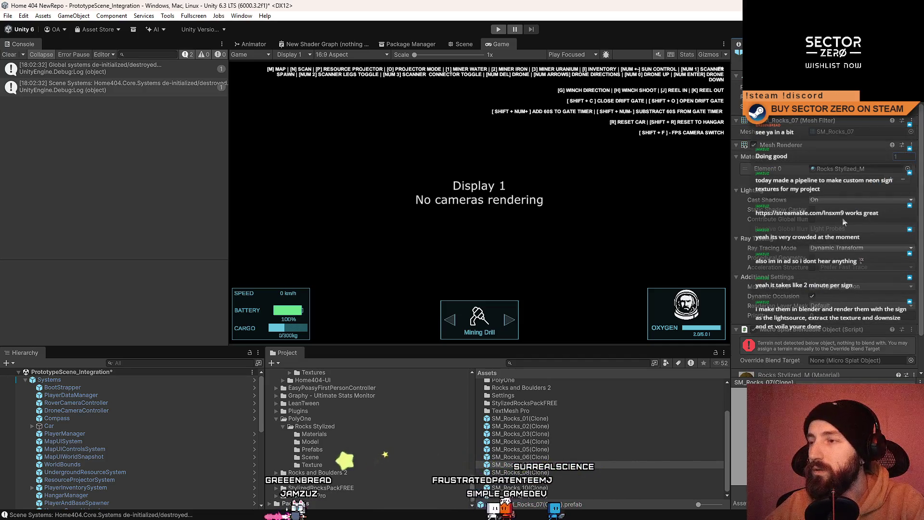
scroll(842, 221, down, 2)
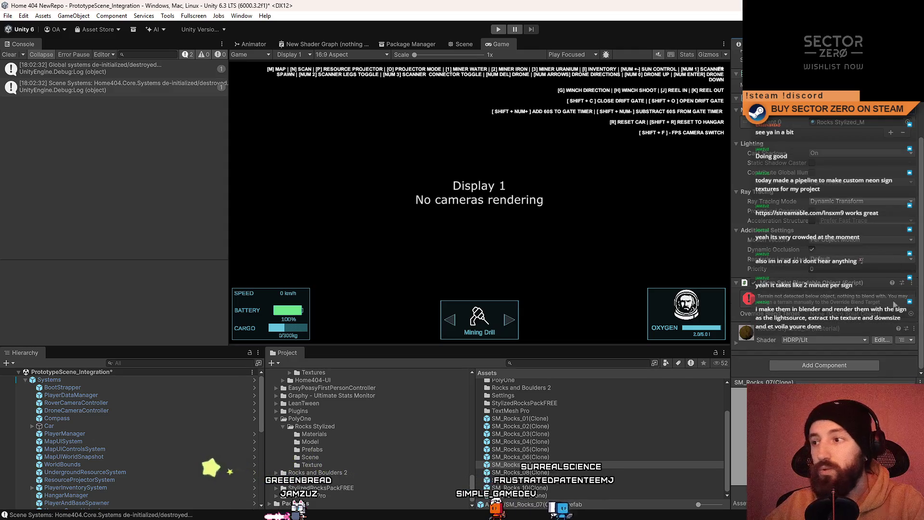
click(551, 458)
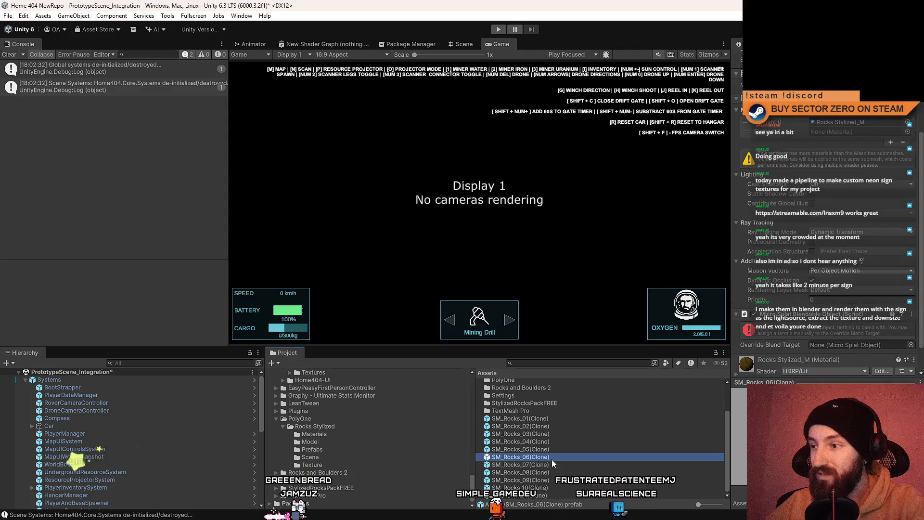
click(902, 142)
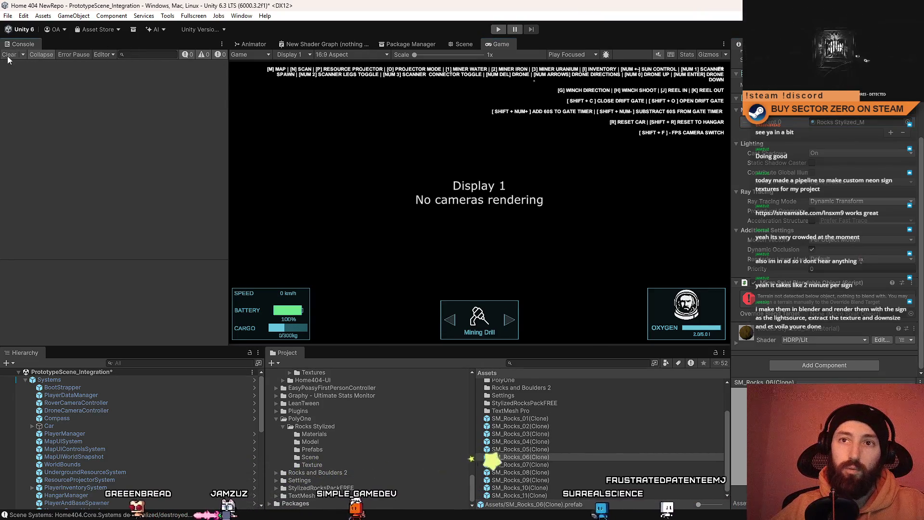
Step: Open SM_Rocks_06 in Prefab Mode and clear the Console warnings
click(540, 457)
double_click(540, 457)
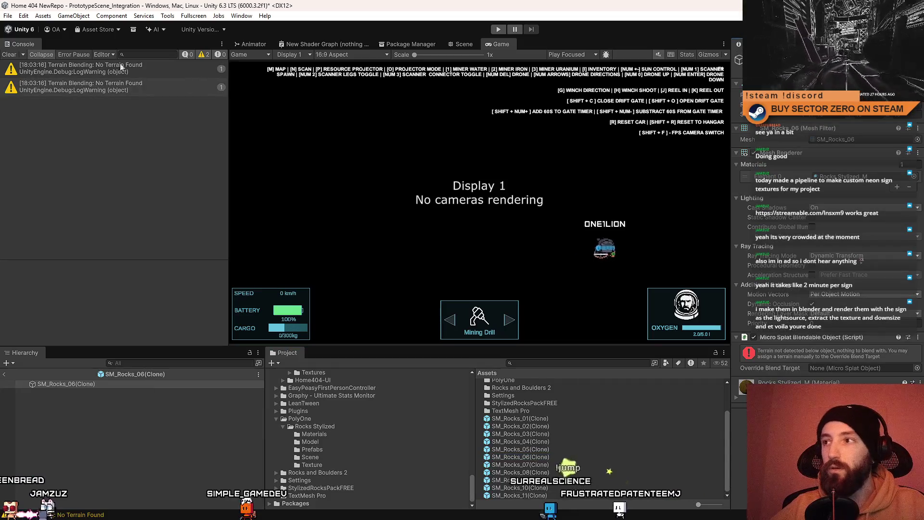
click(6, 56)
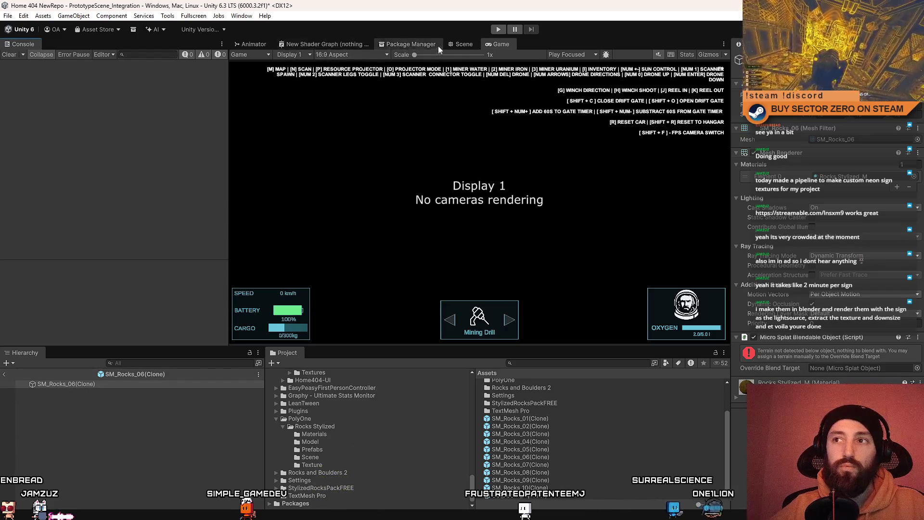
Step: Exit Prefab Mode and select WorldObjectsSpawnerSystem in the Hierarchy
key(ctrl+1)
click(249, 55)
scroll(164, 423, down, 4)
click(134, 447)
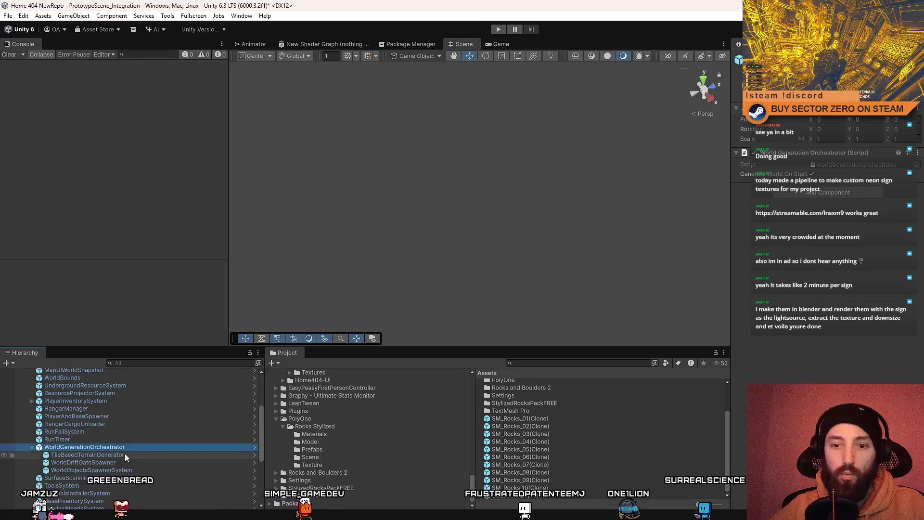
click(122, 462)
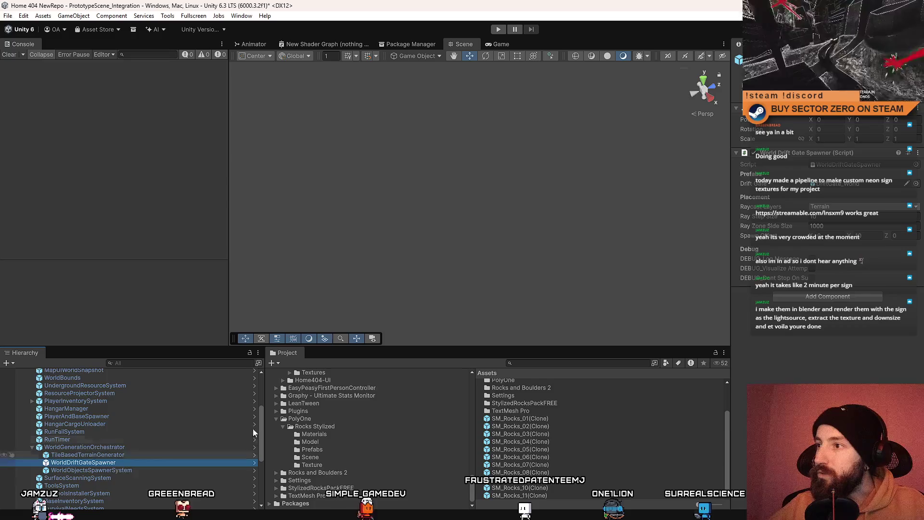
click(178, 470)
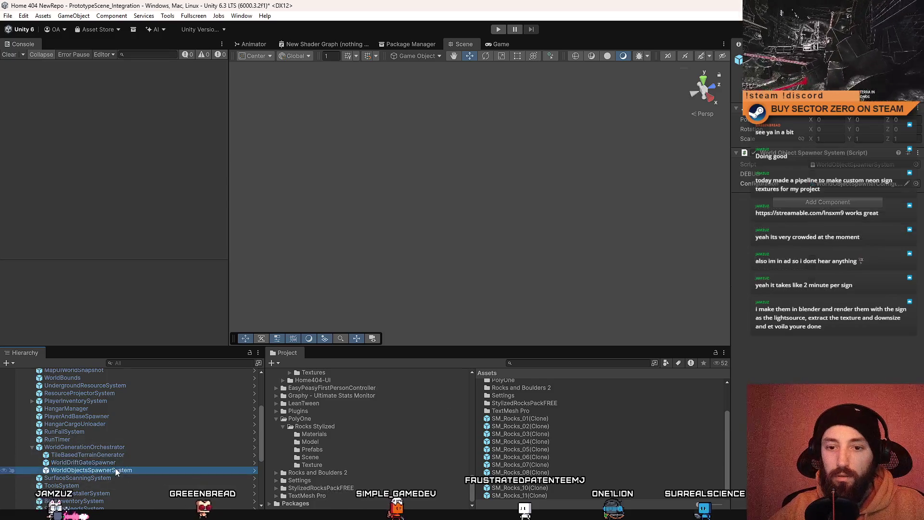
Step: Open WorldObjectSpawnerConfiguration_Rocks and view its SM_Rocks radius and height ranges
click(842, 183)
click(511, 391)
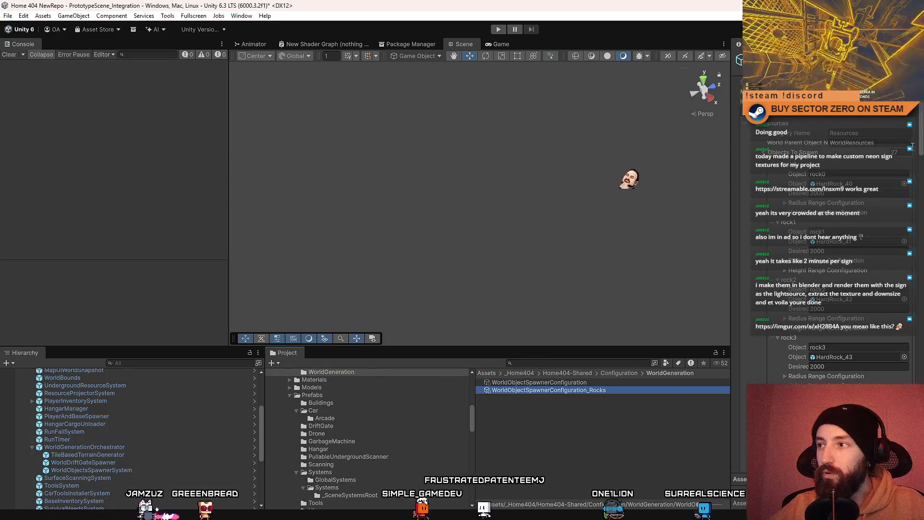
drag(920, 137, 920, 373)
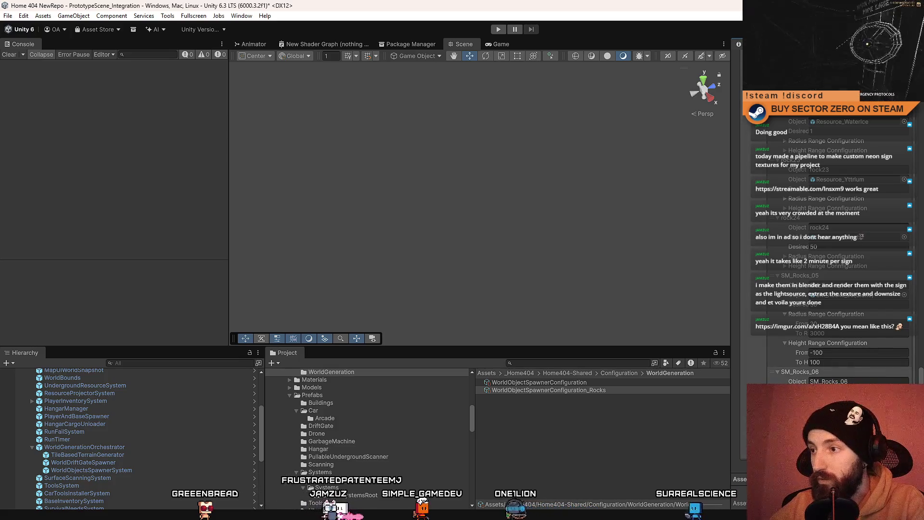
click(842, 323)
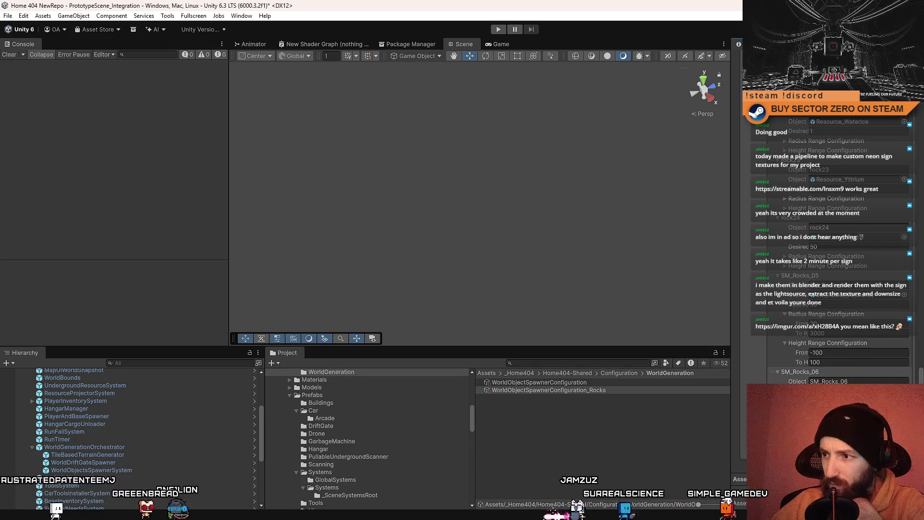
right_click(592, 455)
Step: Start play mode and reset the run back to the hangar tunnel
click(539, 452)
key(ctrl+p)
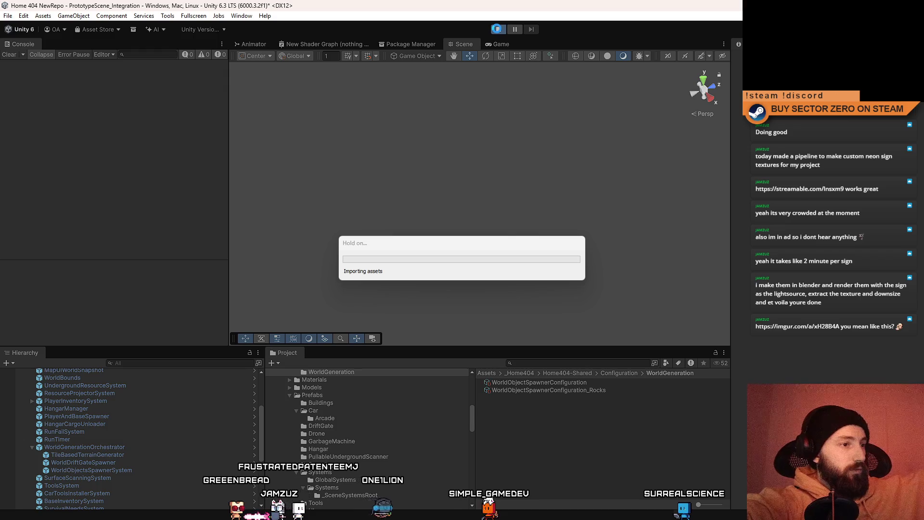
click(498, 30)
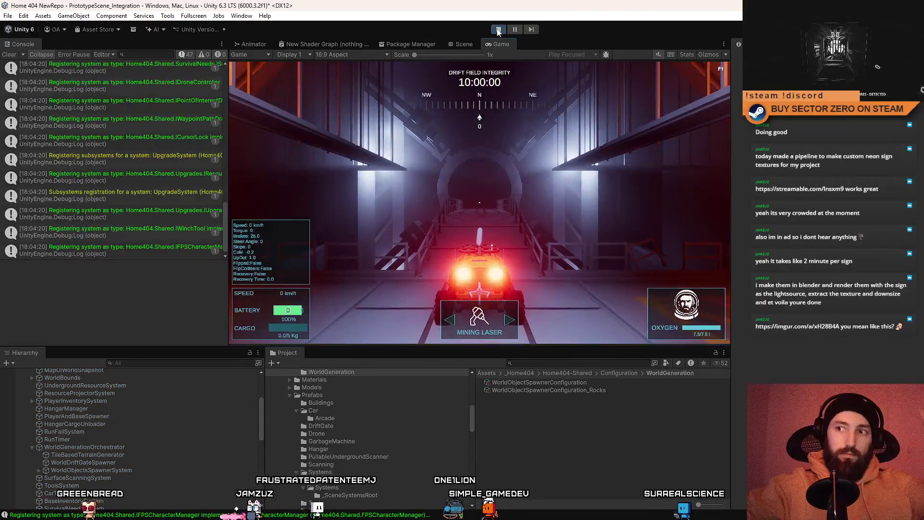
click(538, 153)
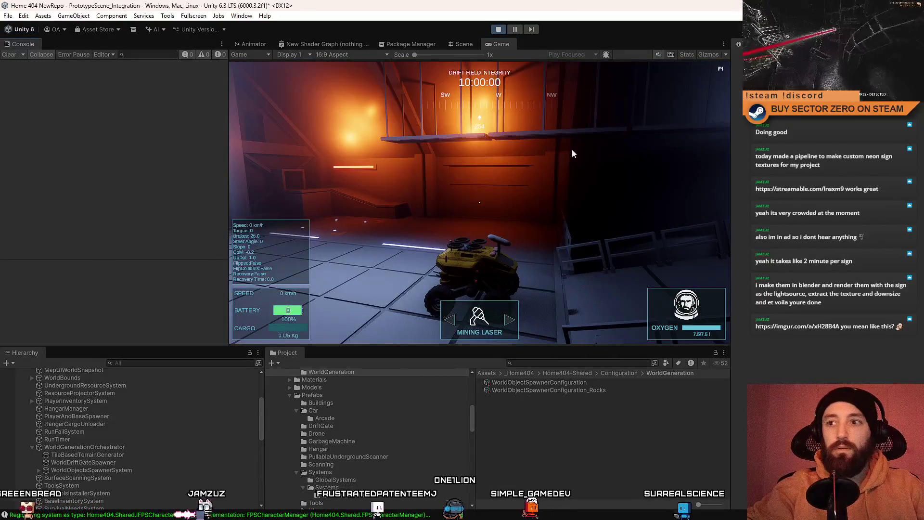
key(r)
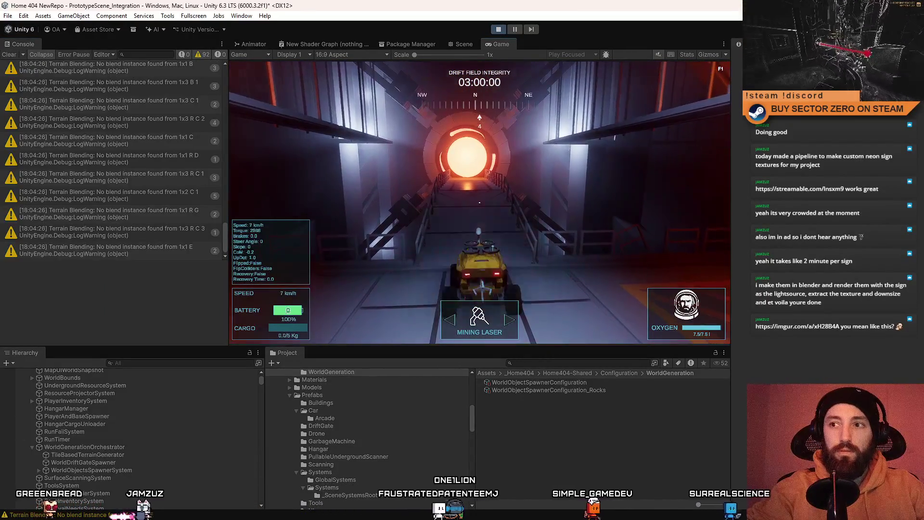
Step: Drive the rover out onto the snow field among the rocks, then fly the Scene camera down
key(w)
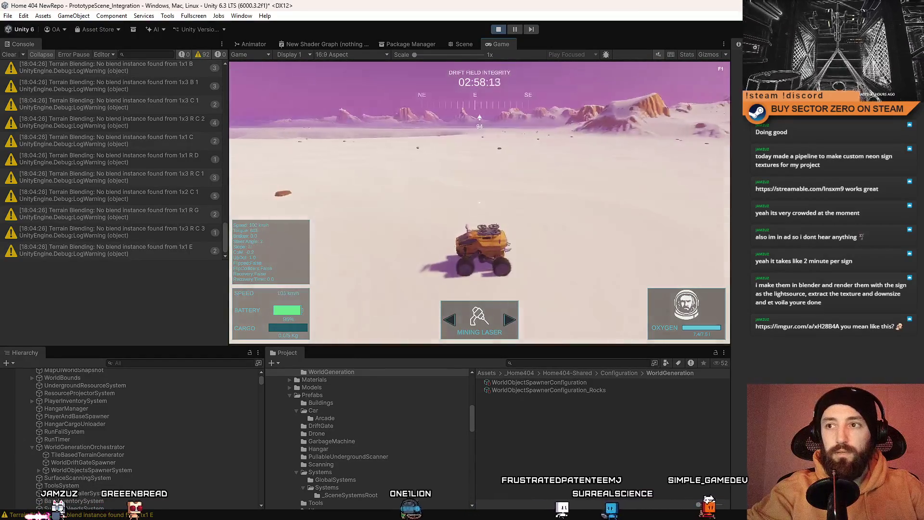
key(a)
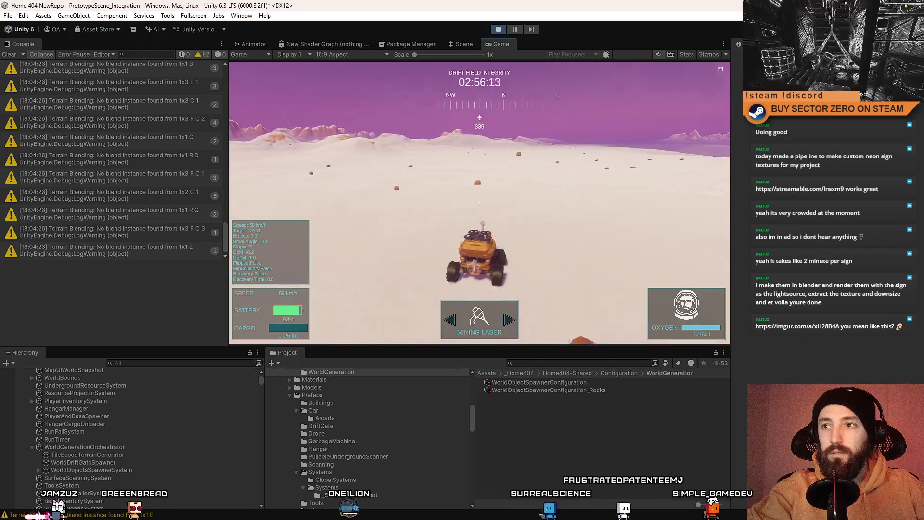
key(d)
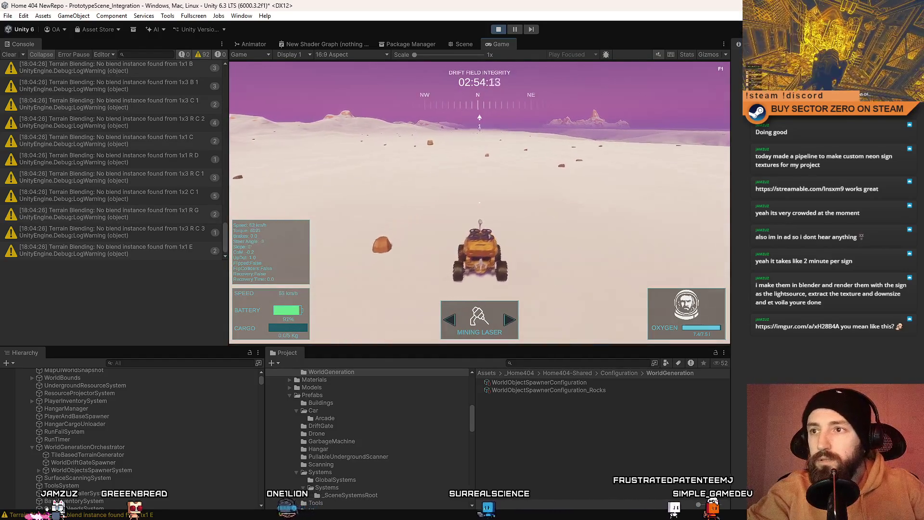
key(d)
key(a)
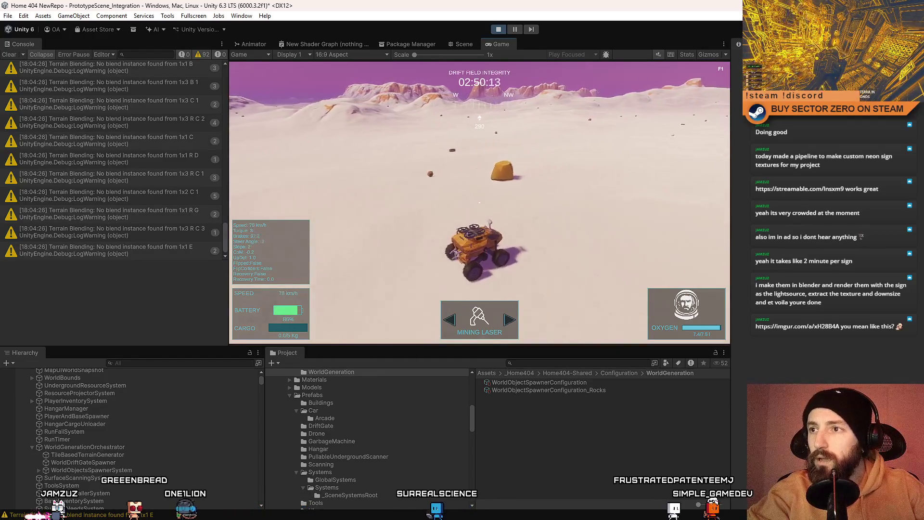
key(a)
key(s)
key(s)
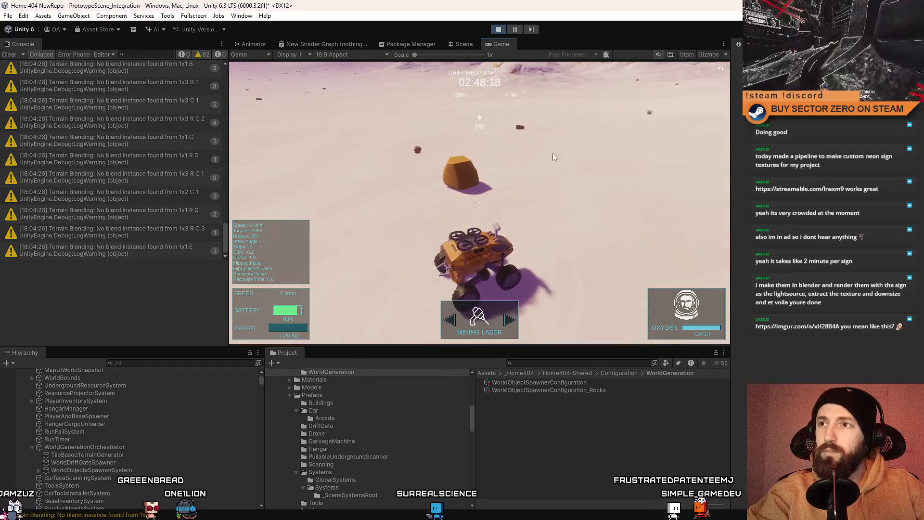
mouse_move(470, 73)
mouse_down()
mouse_move(481, 207)
mouse_move(563, 250)
mouse_move(646, 222)
mouse_up()
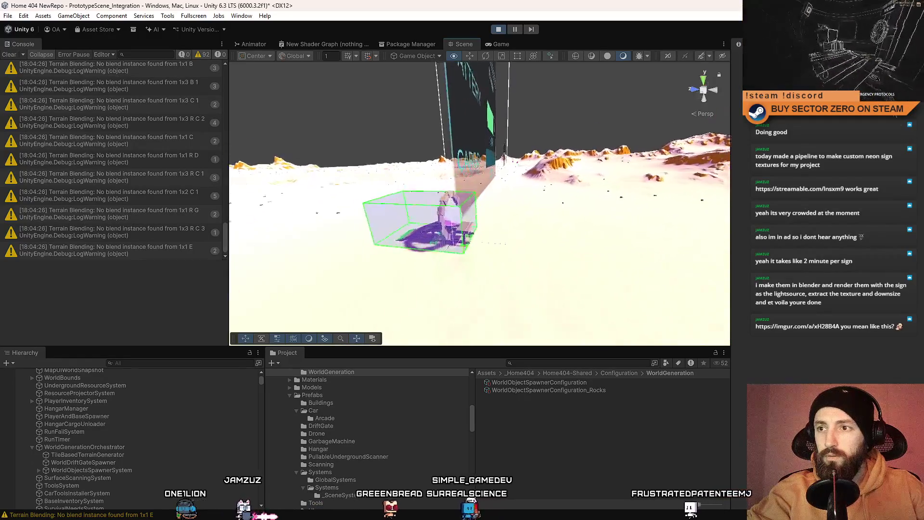
Step: Search the Hierarchy for the rover camera clone
mouse_move(423, 212)
mouse_down()
mouse_move(433, 207)
mouse_move(395, 241)
mouse_up()
text(r)
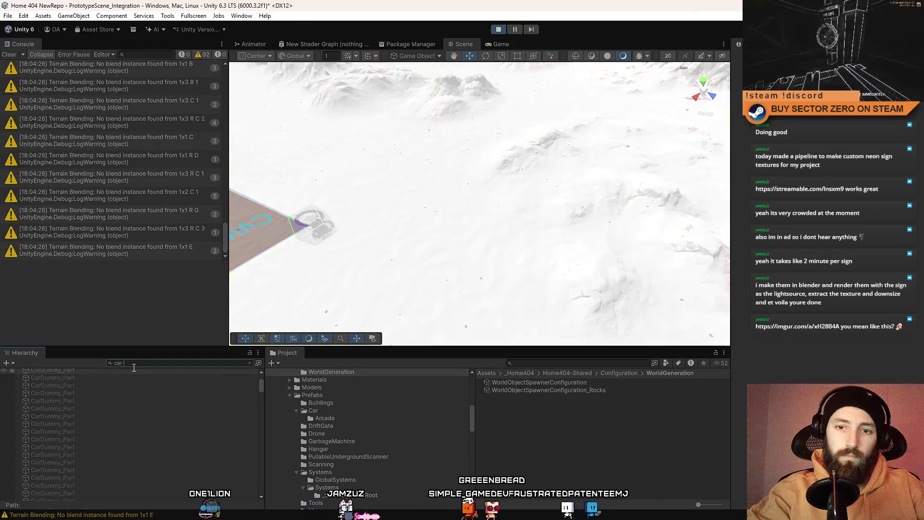
text( clone)
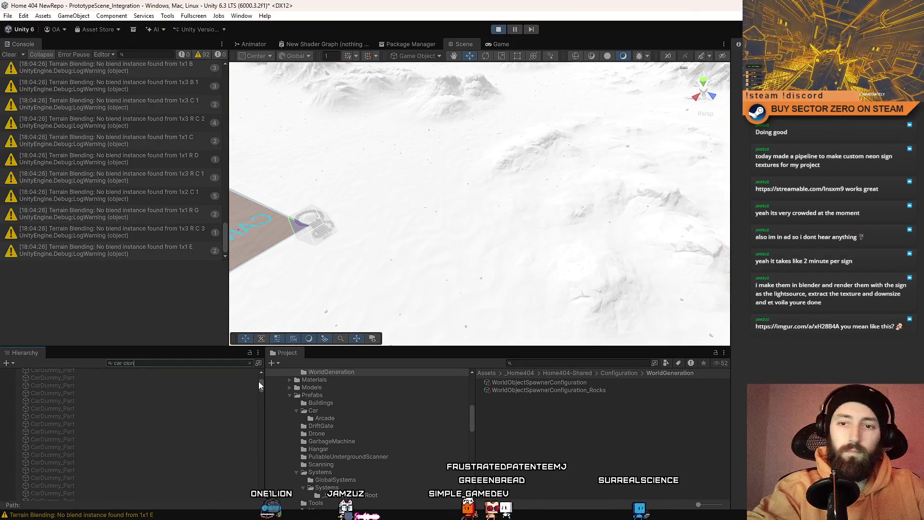
key(Escape)
text(rover lc)
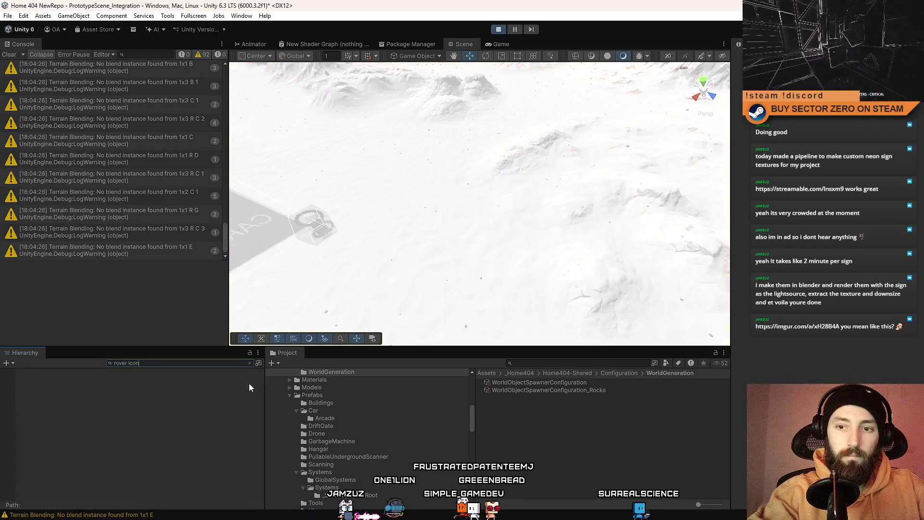
key(BackSpace)
key(BackSpace)
key(BackSpace)
text(clone)
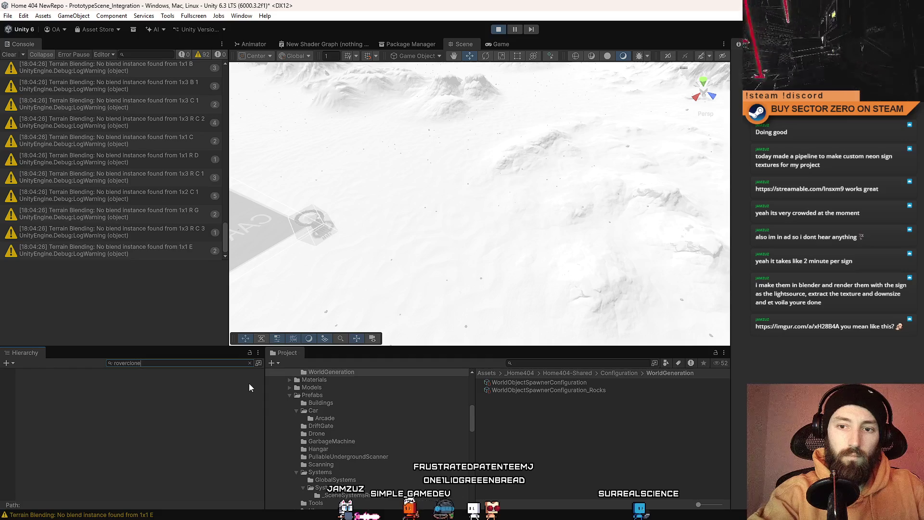
key(BackSpace)
key(BackSpace)
key(BackSpace)
key(BackSpace)
key(BackSpace)
text( clo)
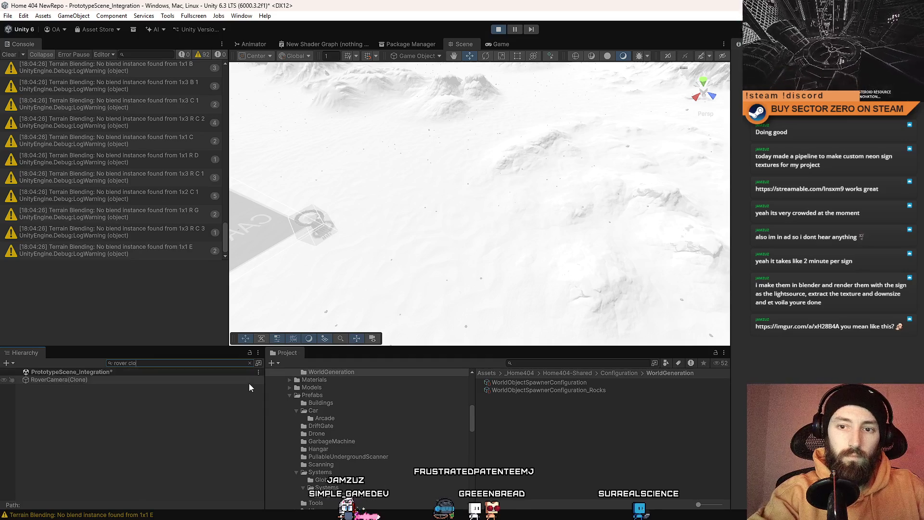
Step: Select RoverCamera(Clone) and frame it in the Scene view
click(249, 383)
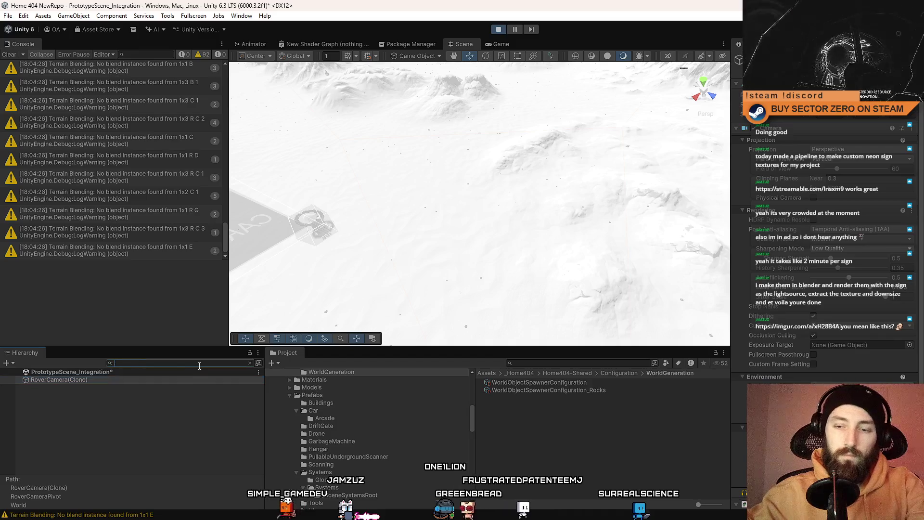
click(250, 363)
double_click(101, 470)
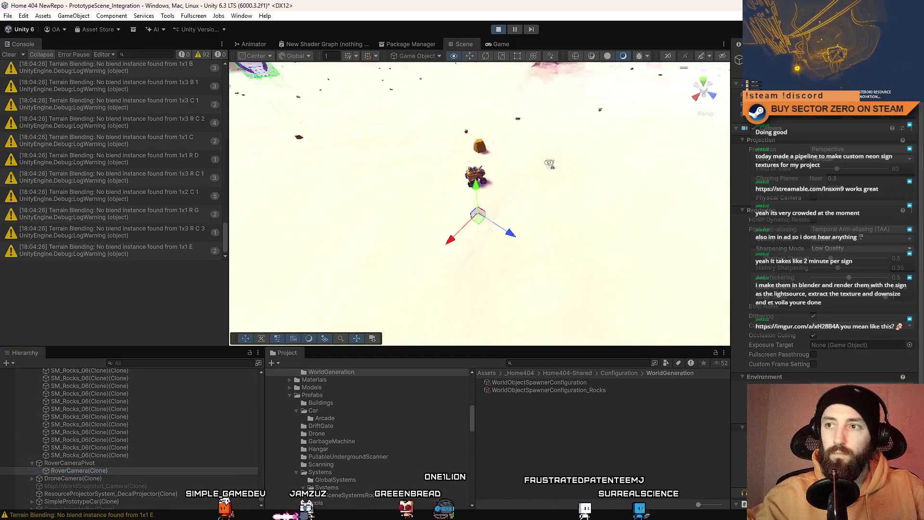
Step: Select the orange rock, checking terrain tile 1x3 C 3 beneath it along the way
click(519, 192)
mouse_move(518, 193)
mouse_down()
mouse_move(494, 101)
mouse_move(485, 169)
mouse_move(468, 173)
mouse_move(445, 135)
mouse_move(457, 143)
mouse_up()
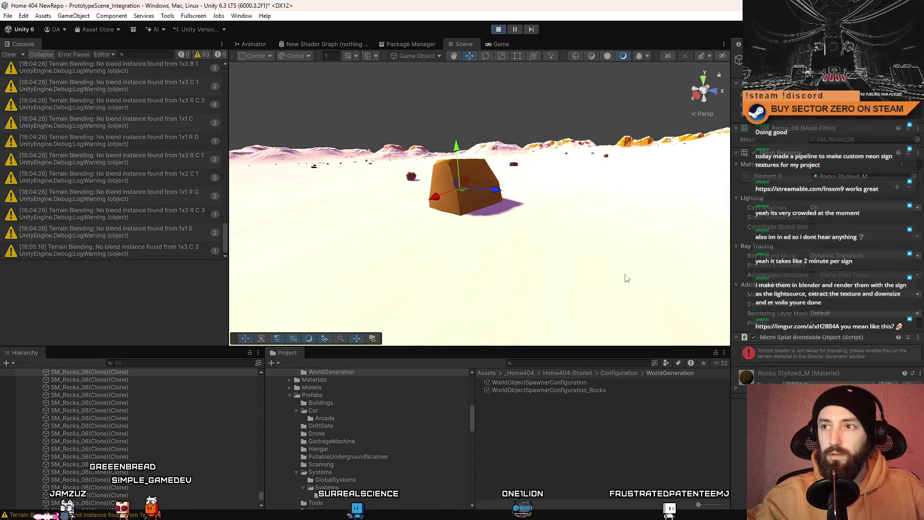
click(575, 248)
click(499, 197)
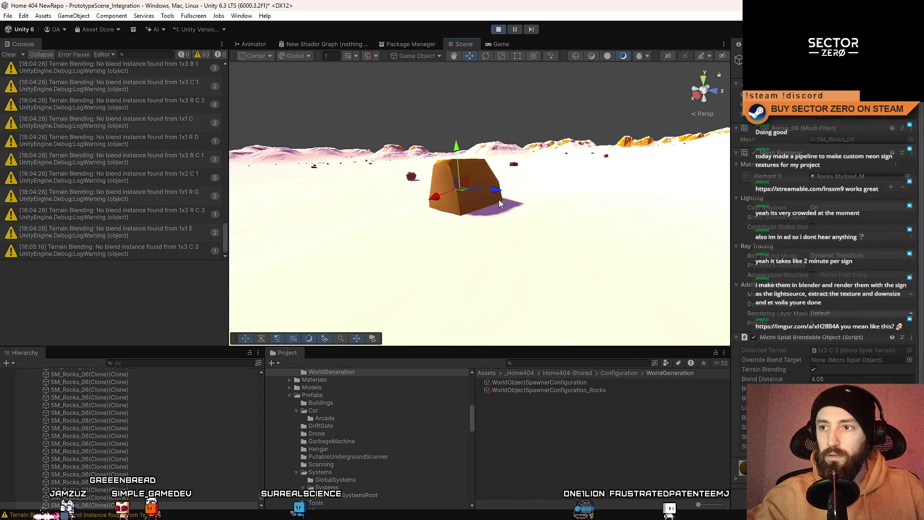
click(524, 251)
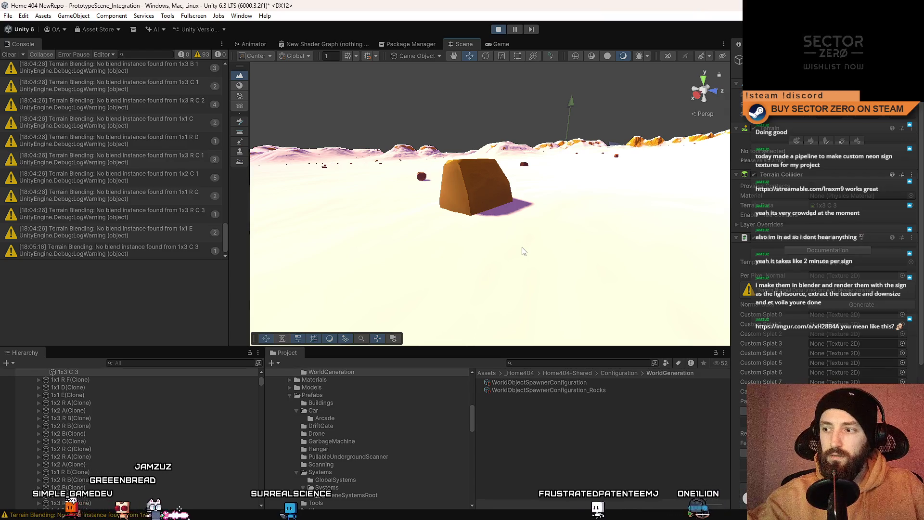
click(494, 193)
Step: Orbit close to the rock's base, clear the Console, and open the Override Blend Target picker
scroll(553, 216, up, 5)
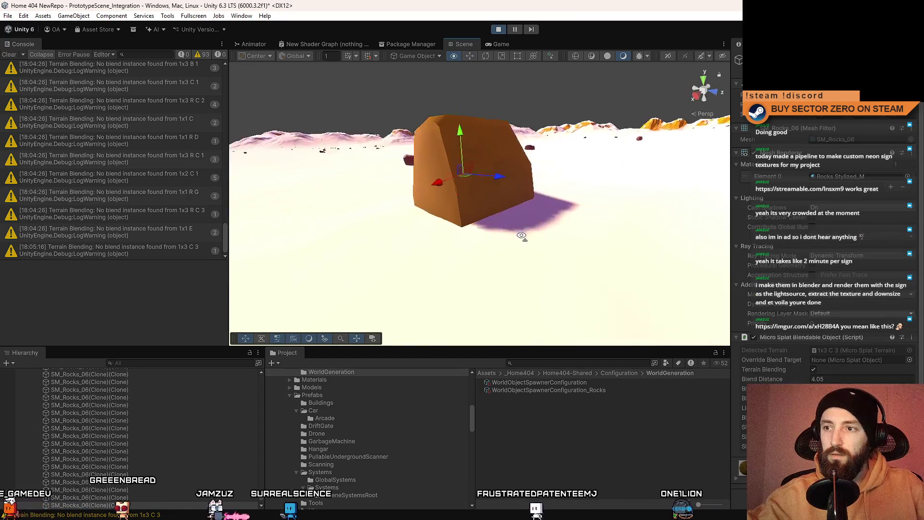
drag(523, 239, 500, 198)
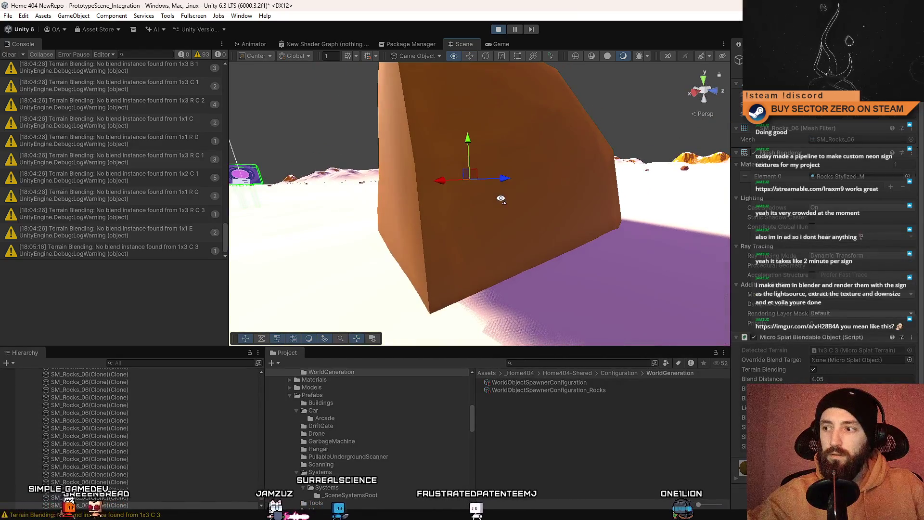
scroll(500, 198, down, 5)
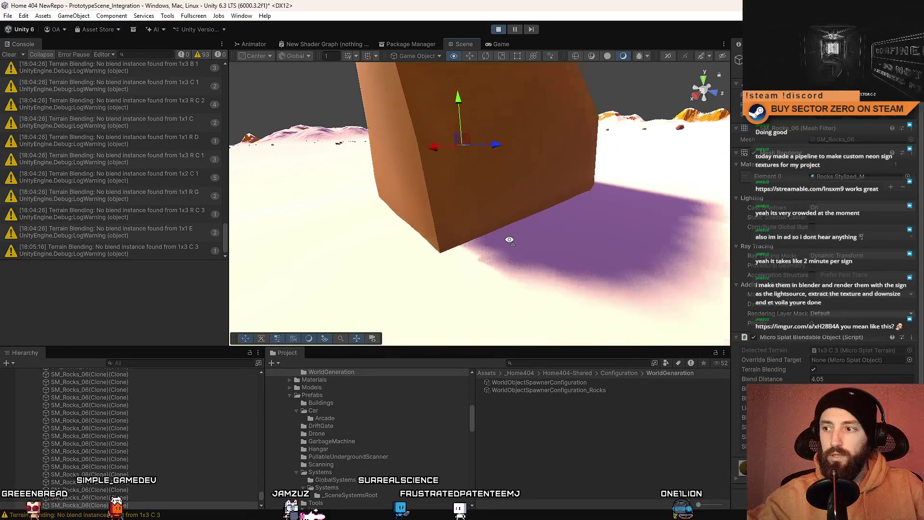
drag(496, 201, 455, 167)
click(8, 56)
drag(553, 231, 558, 235)
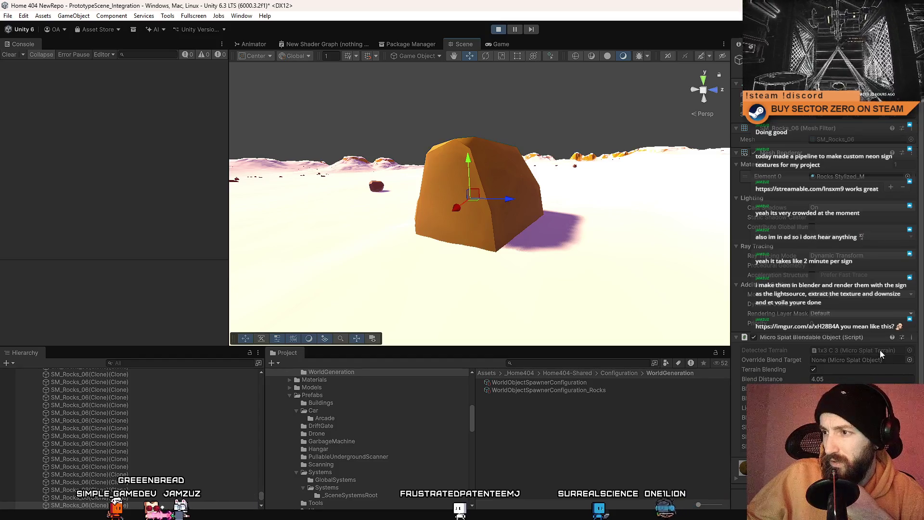
click(813, 369)
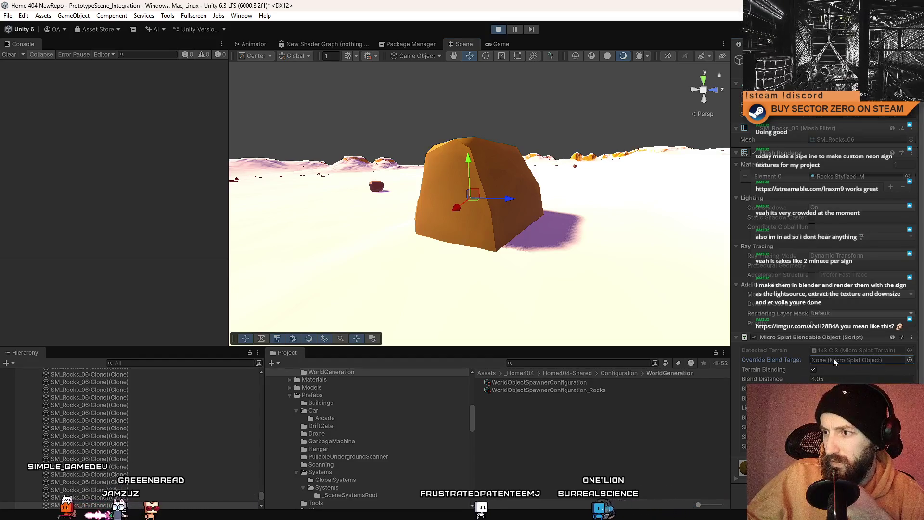
click(909, 360)
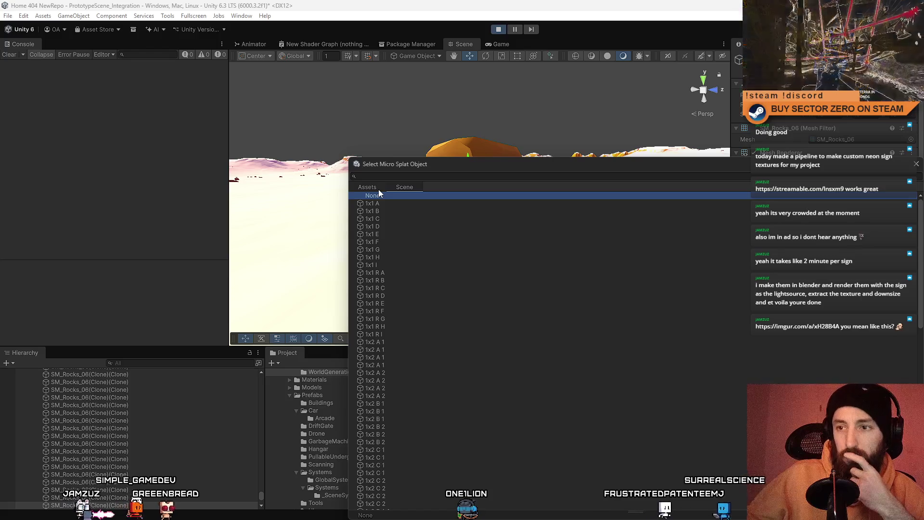
Step: Close the blend target picker, reselect the rock, and turn on Terrain Blending
key(Escape)
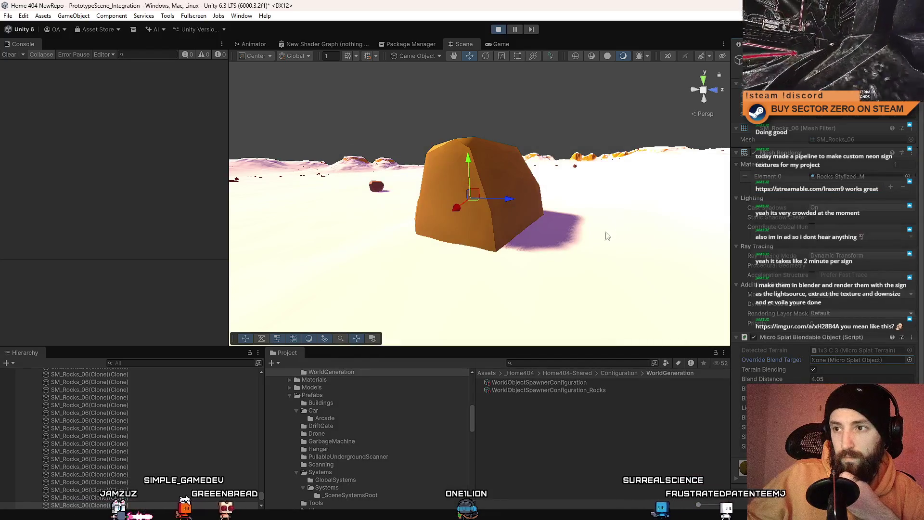
click(573, 262)
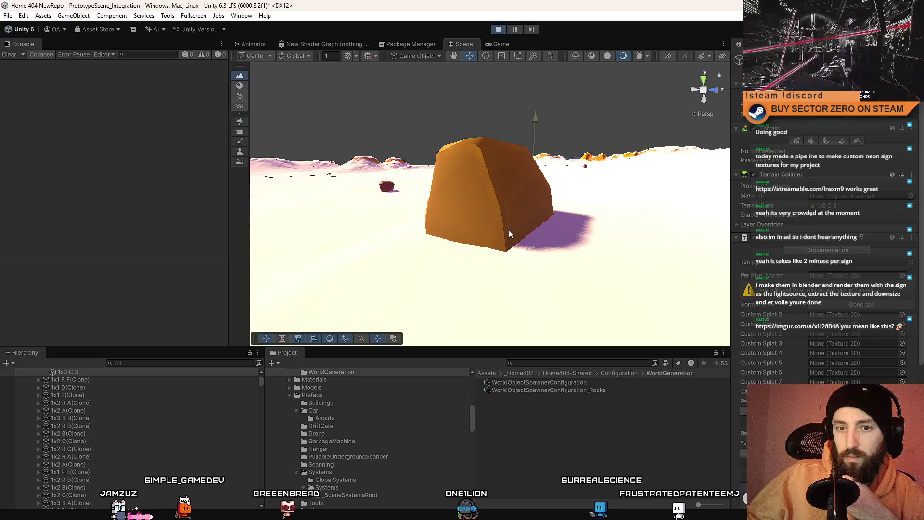
click(531, 216)
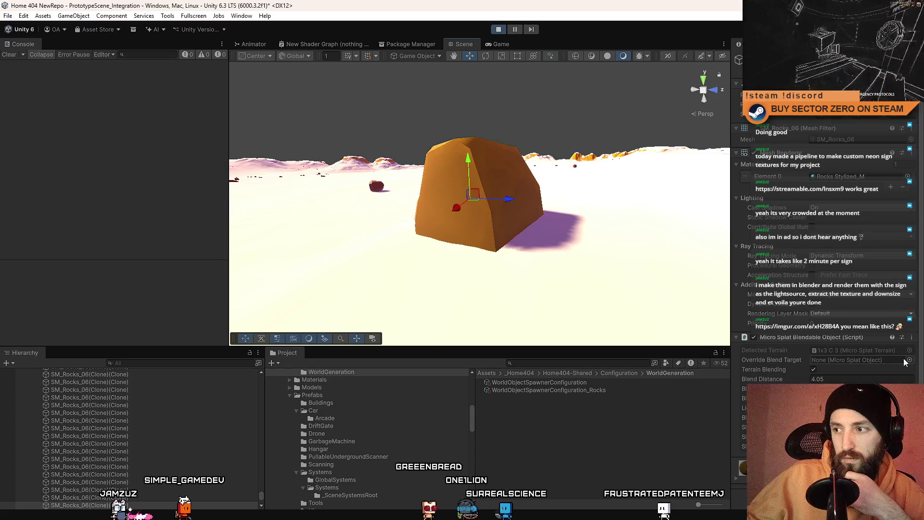
click(813, 370)
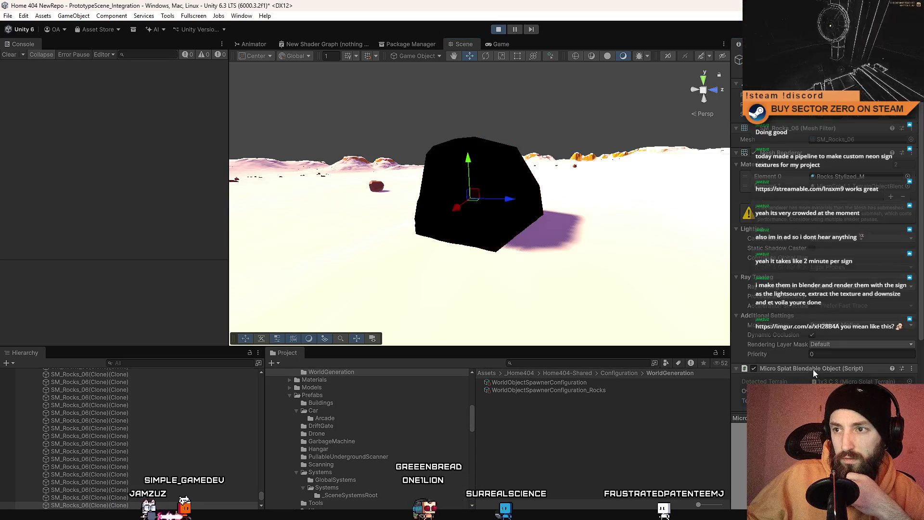
Step: Inspect the rock's base and enable blending to show the TerrainObjectBlend settings
scroll(835, 353, down, 5)
mouse_move(556, 260)
mouse_down()
mouse_move(611, 274)
mouse_move(420, 204)
mouse_move(547, 252)
mouse_move(542, 243)
mouse_move(563, 268)
mouse_move(382, 202)
mouse_move(557, 200)
mouse_move(452, 189)
mouse_move(639, 206)
mouse_move(528, 210)
mouse_move(452, 180)
mouse_up()
scroll(452, 180, up, 5)
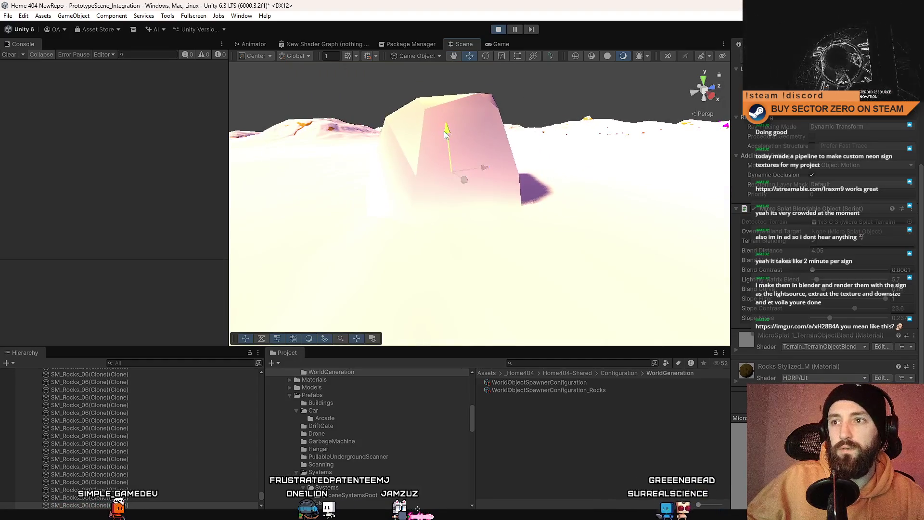
scroll(487, 130, down, 6)
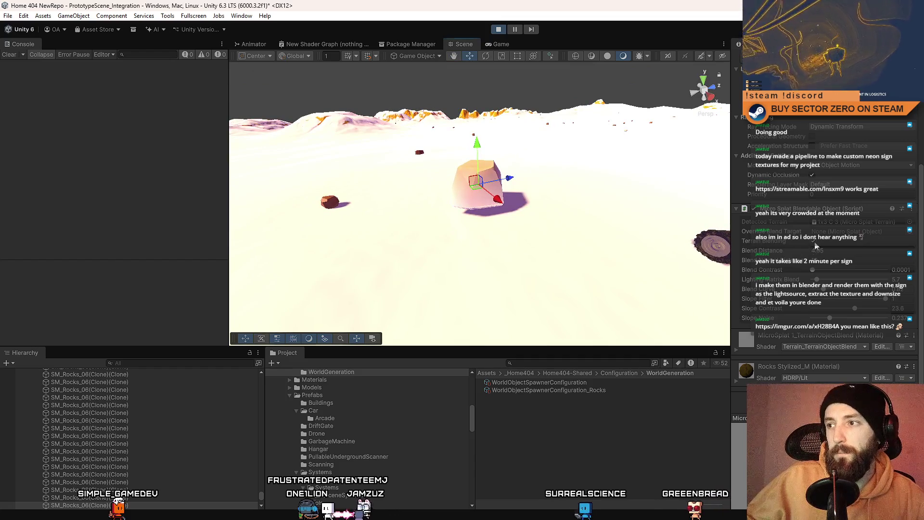
scroll(816, 245, up, 3)
click(813, 318)
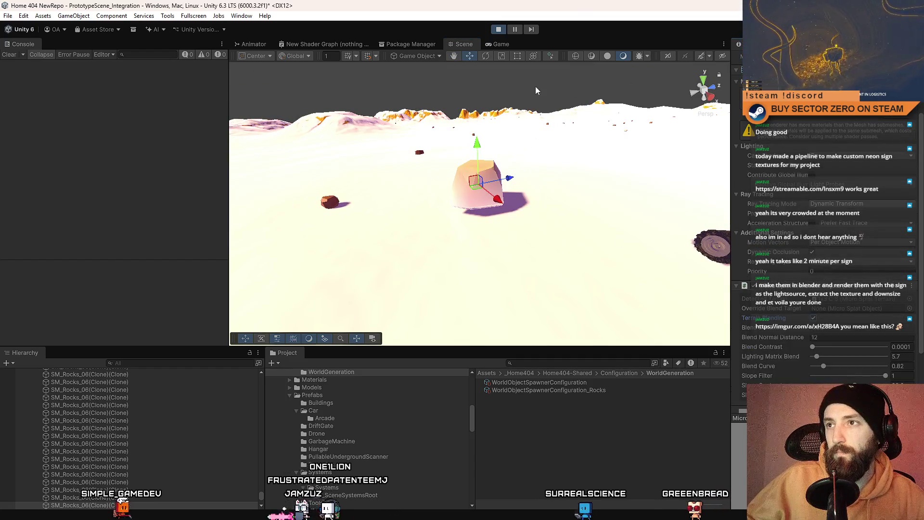
mouse_move(505, 73)
mouse_down()
mouse_move(283, 30)
mouse_move(694, 42)
mouse_move(553, 144)
mouse_move(527, 189)
mouse_up()
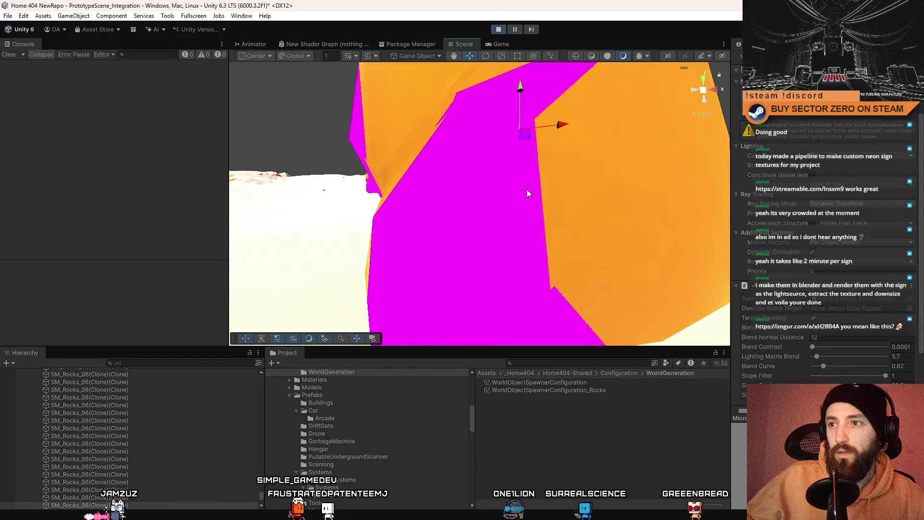
Step: Frame another orange rock, then select terrain tile 1x3 C 2 and the SM_Rocks_05 rock
click(527, 189)
key(f)
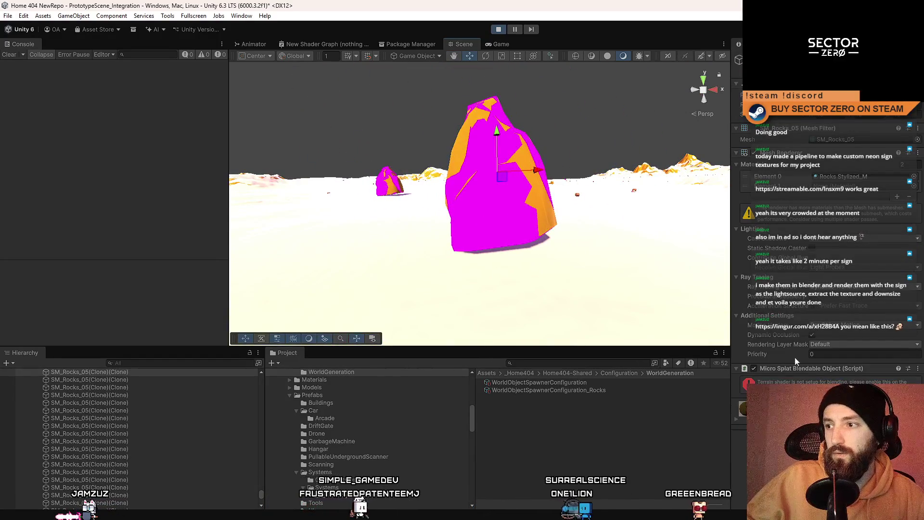
scroll(483, 151, down, 2)
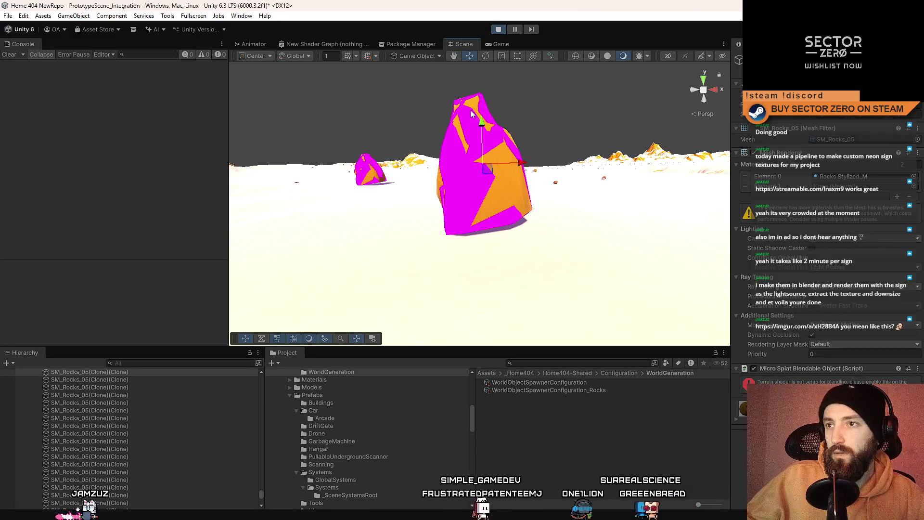
click(754, 369)
click(539, 239)
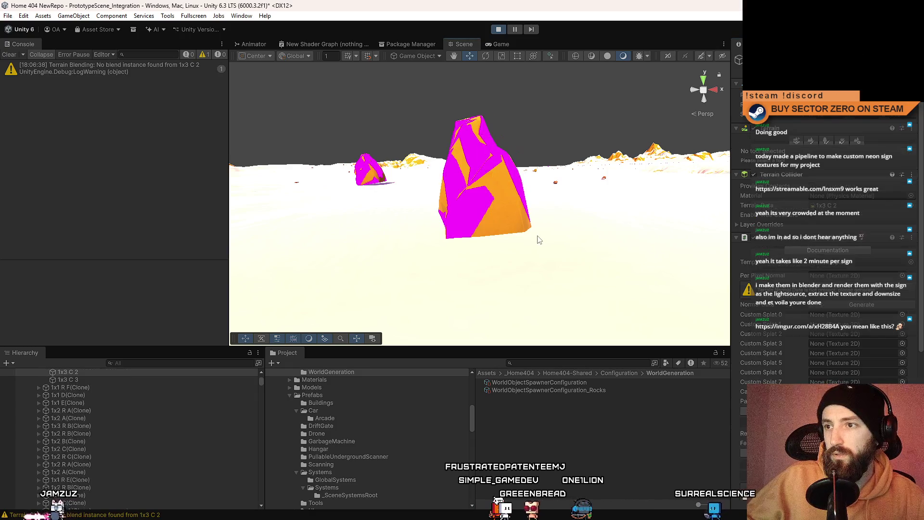
click(509, 204)
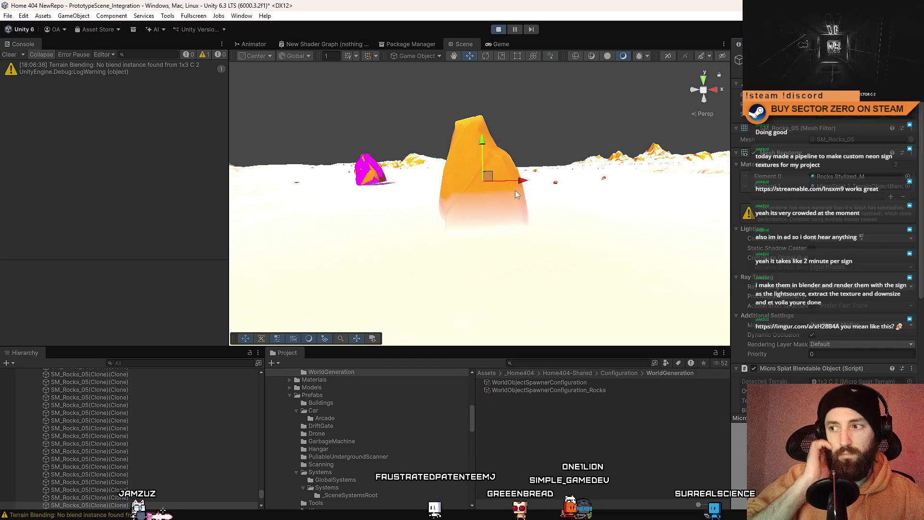
Step: Orbit around the rocks from several angles, selecting the terrain tile and the right-hand orange rock
mouse_move(514, 190)
mouse_down()
mouse_move(624, 244)
mouse_move(634, 232)
mouse_move(572, 212)
mouse_move(404, 248)
mouse_up()
scroll(850, 225, down, 5)
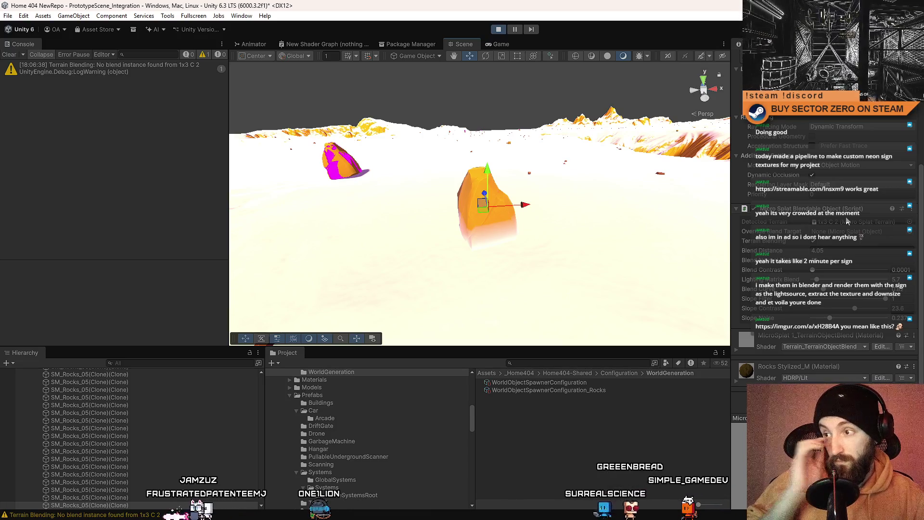
mouse_move(568, 283)
mouse_down()
mouse_move(617, 264)
mouse_move(532, 264)
mouse_up()
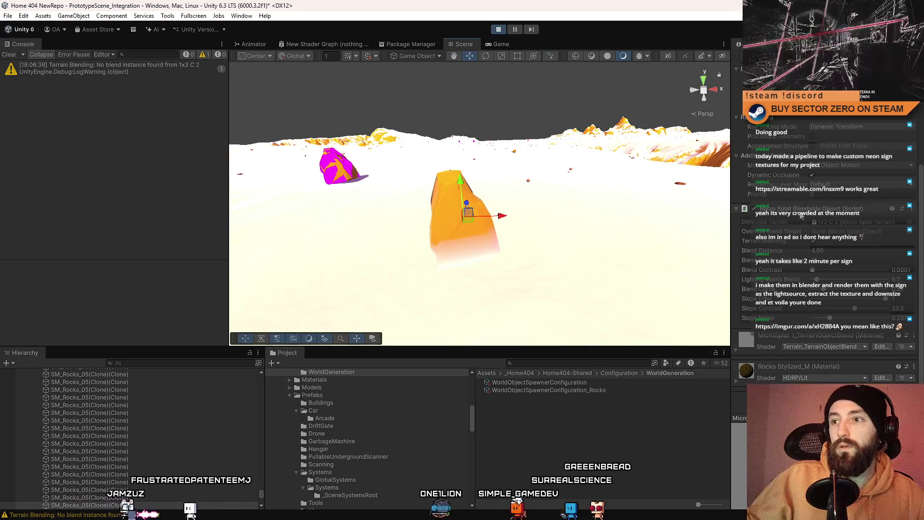
click(551, 251)
mouse_move(560, 232)
mouse_down()
mouse_move(604, 235)
mouse_move(612, 252)
mouse_move(596, 241)
mouse_move(541, 272)
mouse_move(587, 230)
mouse_move(558, 191)
mouse_up()
mouse_move(674, 193)
mouse_down()
mouse_move(692, 218)
mouse_move(557, 190)
mouse_move(631, 240)
mouse_move(516, 98)
mouse_move(596, 59)
mouse_up()
mouse_move(553, 120)
mouse_down()
mouse_move(403, 257)
mouse_move(371, 258)
mouse_move(391, 105)
mouse_move(497, 147)
mouse_move(532, 178)
mouse_move(441, 90)
mouse_move(455, 101)
mouse_move(538, 108)
mouse_move(500, 144)
mouse_up()
click(481, 192)
Step: Frame the rock, switch to the Game view and drive the car out of the tunnel
key(f)
mouse_move(481, 192)
mouse_down()
mouse_move(429, 219)
mouse_move(341, 201)
mouse_move(481, 171)
mouse_up()
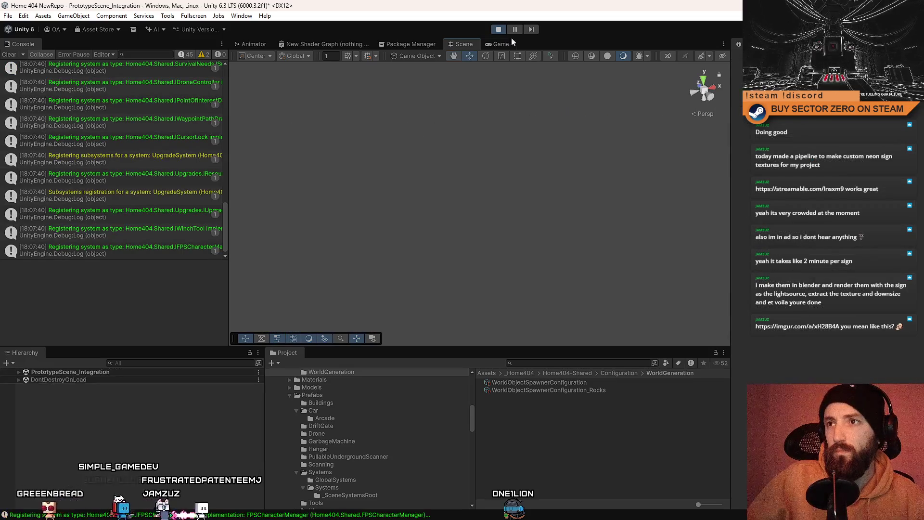
click(499, 44)
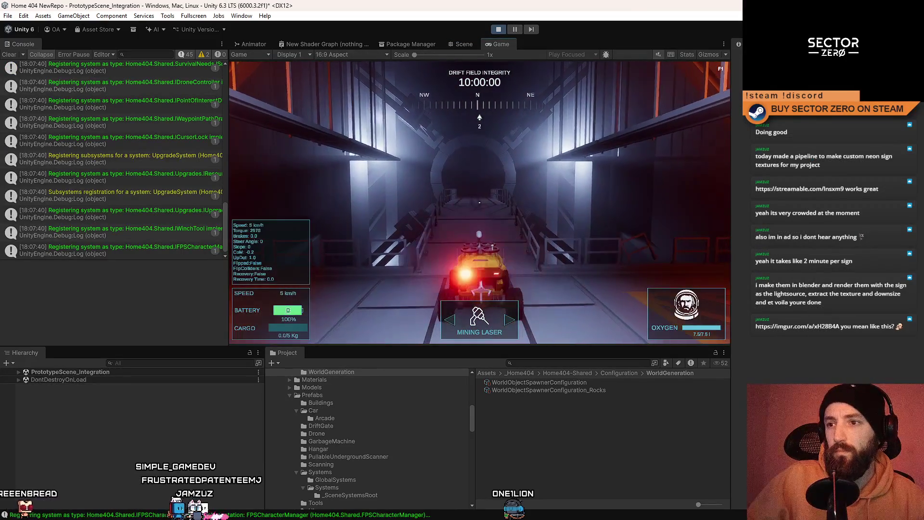
key(w)
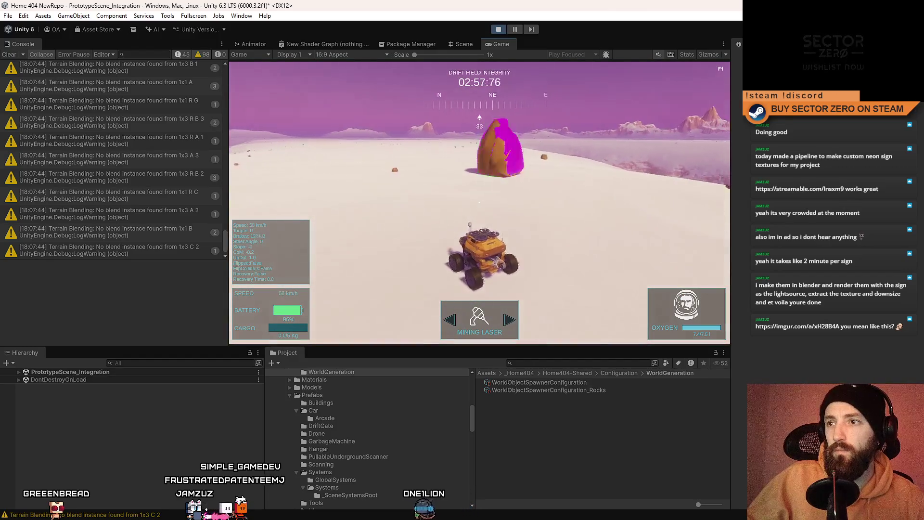
Step: Pause play and fly the Scene view over to the cargo area
click(514, 30)
click(463, 45)
mouse_move(482, 192)
mouse_down()
mouse_move(491, 188)
mouse_move(465, 208)
mouse_move(781, 175)
mouse_move(752, 140)
mouse_move(741, 144)
mouse_up()
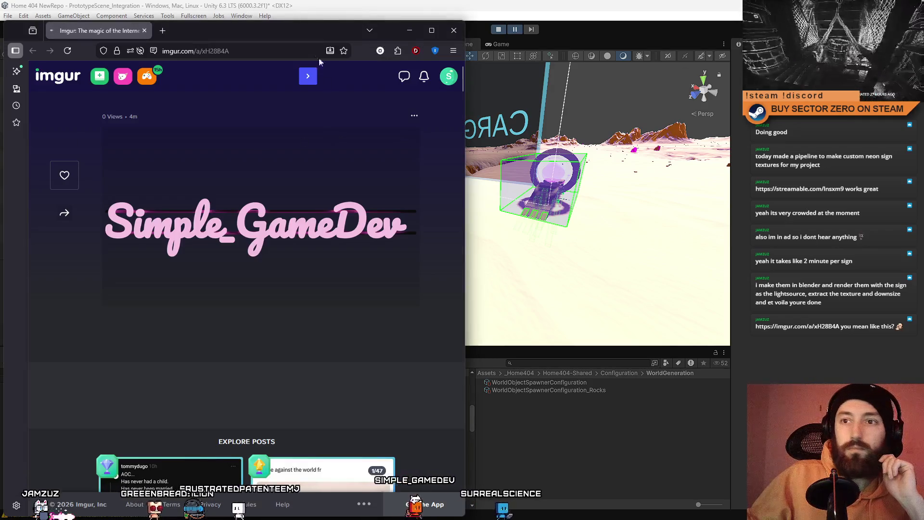
Step: Maximize the browser to view the neon sign image, then switch back to Unity
double_click(302, 34)
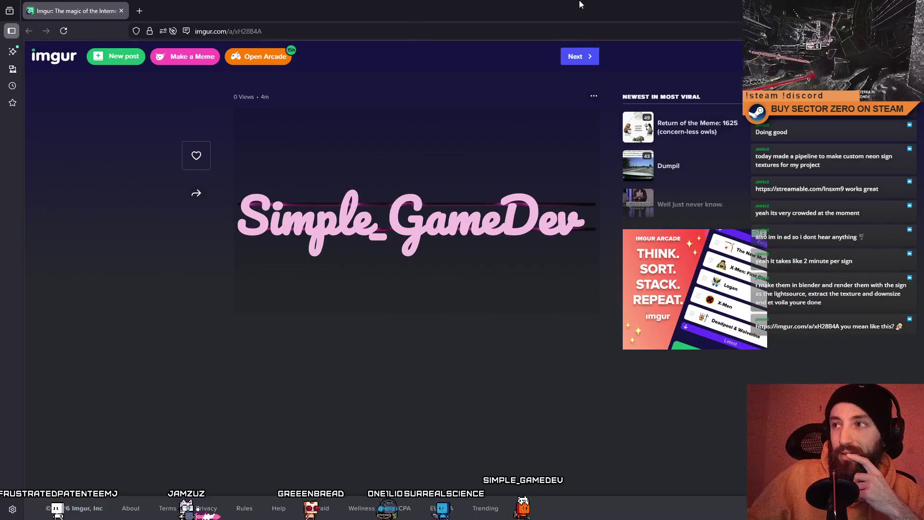
key(alt+Tab)
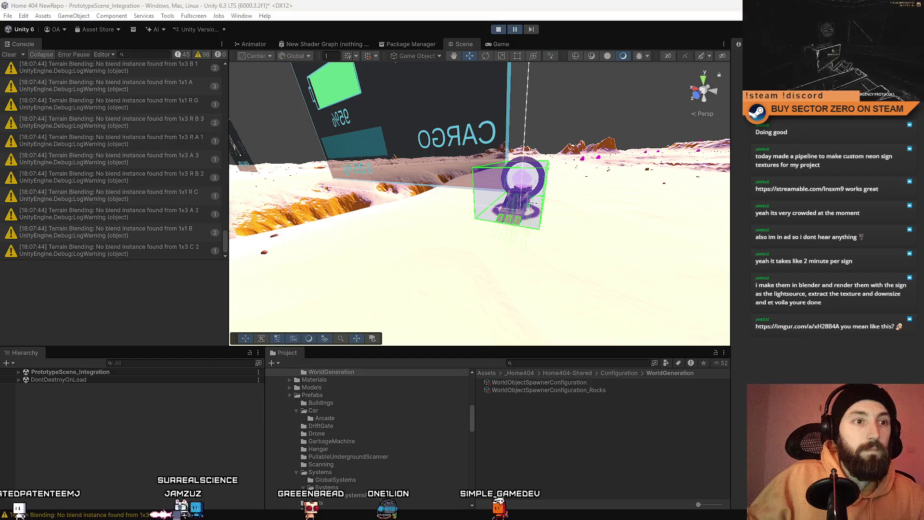
Step: Frame the rock, remove its Micro Splat Blendable Object component and delete material Element 1
mouse_move(520, 250)
mouse_down()
mouse_move(530, 256)
mouse_move(457, 197)
mouse_up()
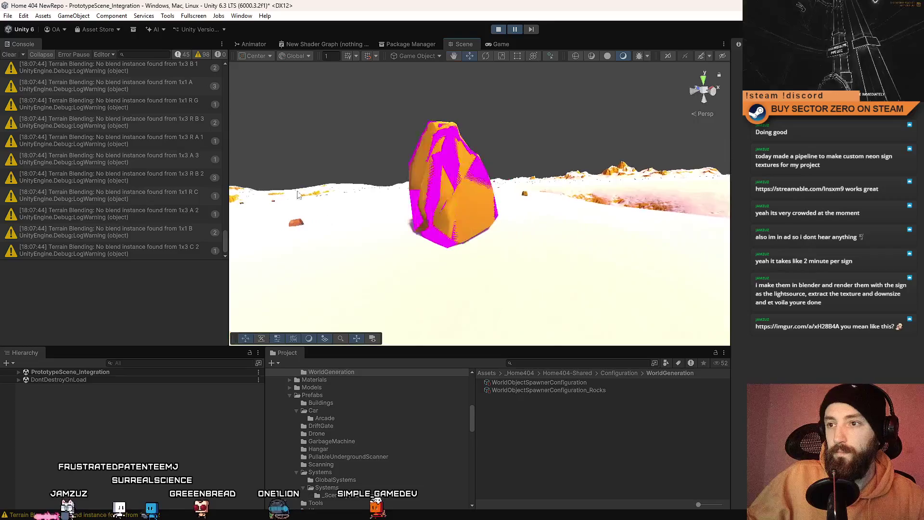
click(456, 196)
key(f)
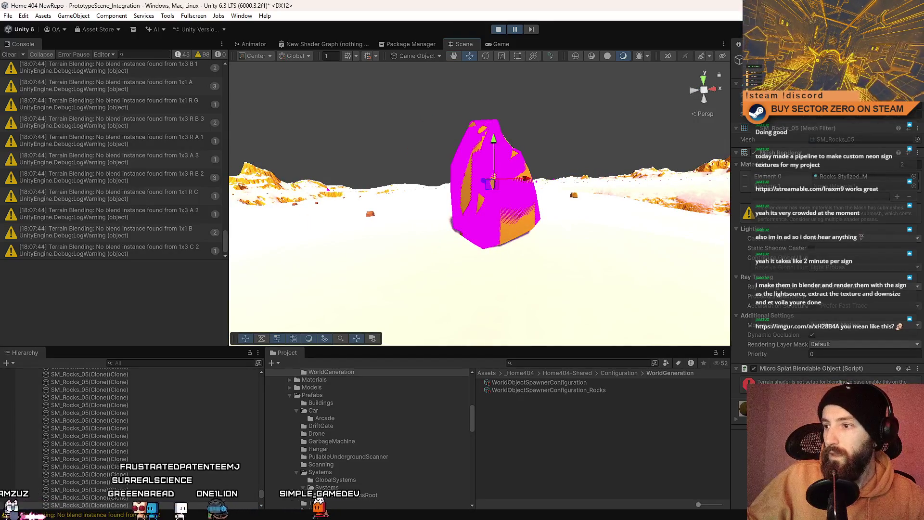
right_click(827, 369)
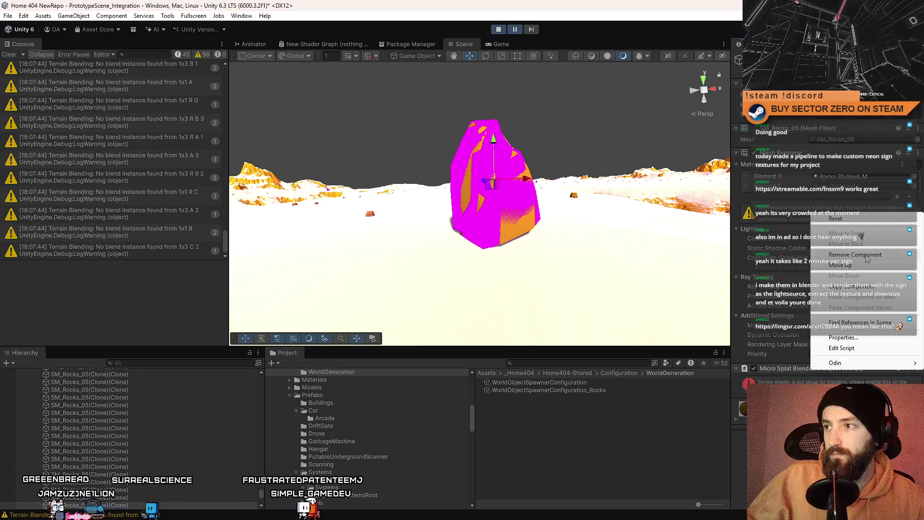
click(866, 259)
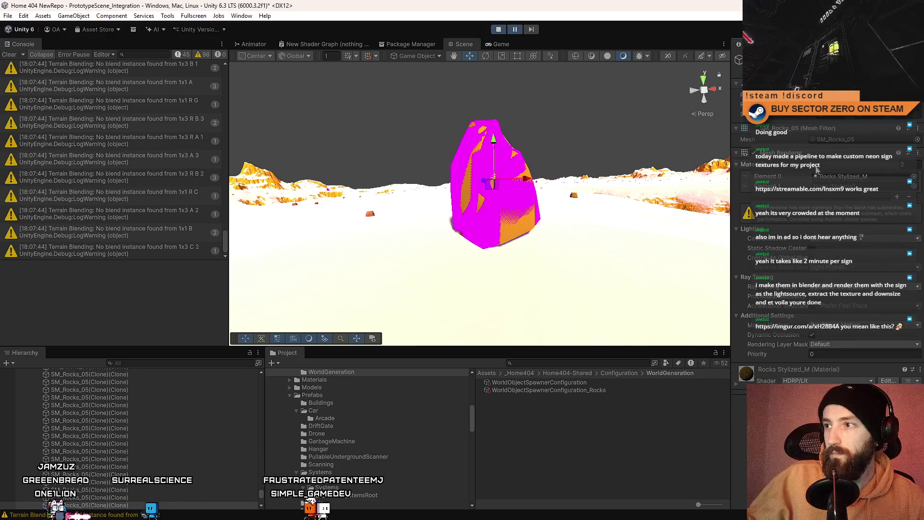
click(909, 196)
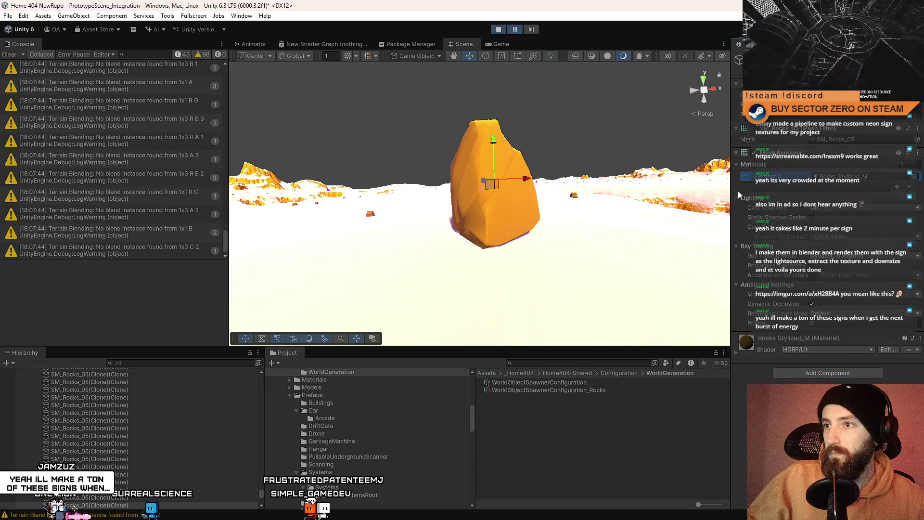
Step: Re-add the Micro Splat Blendable Object component to the rock via the 'blend' search
click(808, 373)
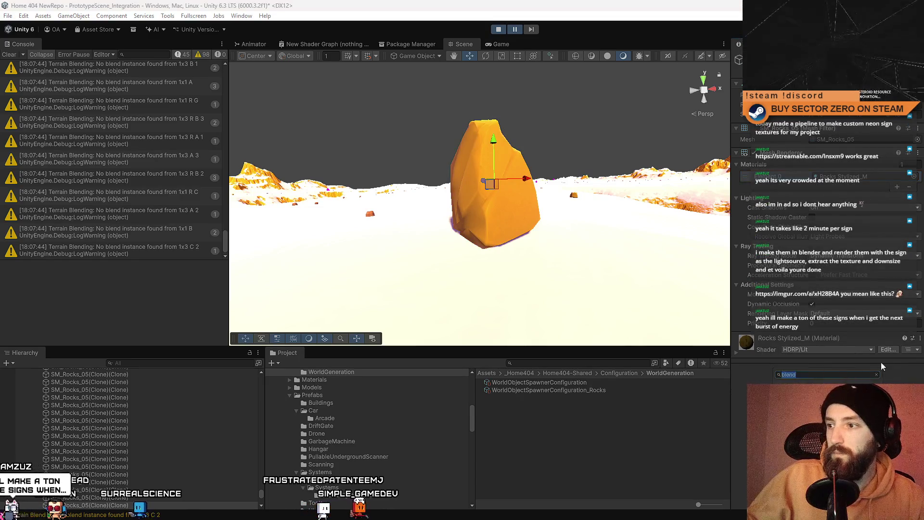
key(Return)
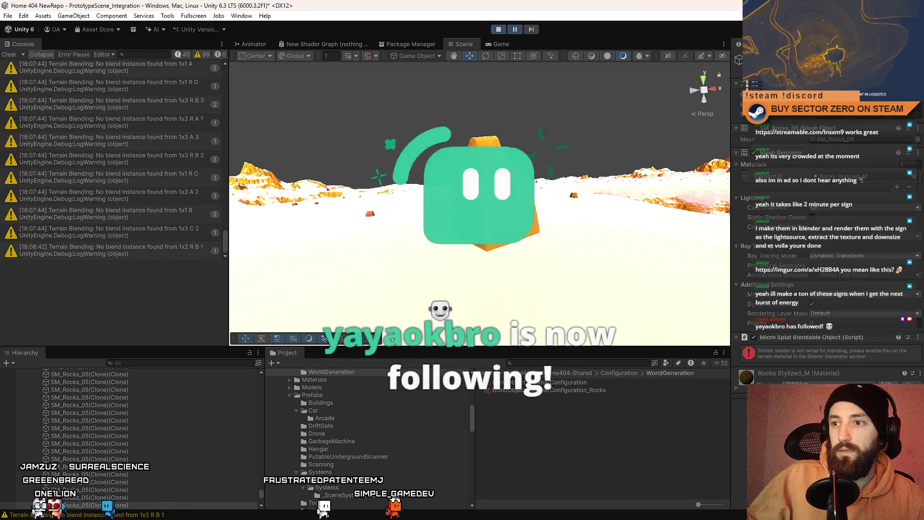
right_click(827, 339)
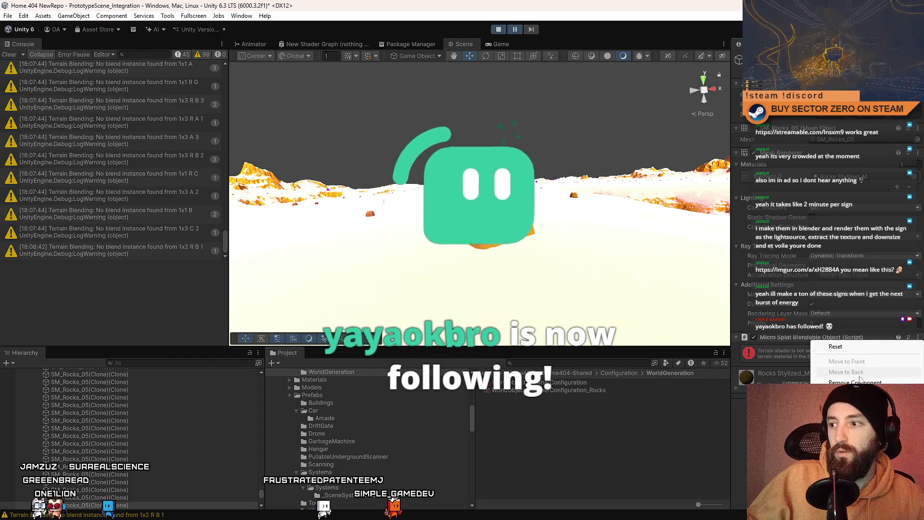
click(842, 358)
click(817, 371)
key(Return)
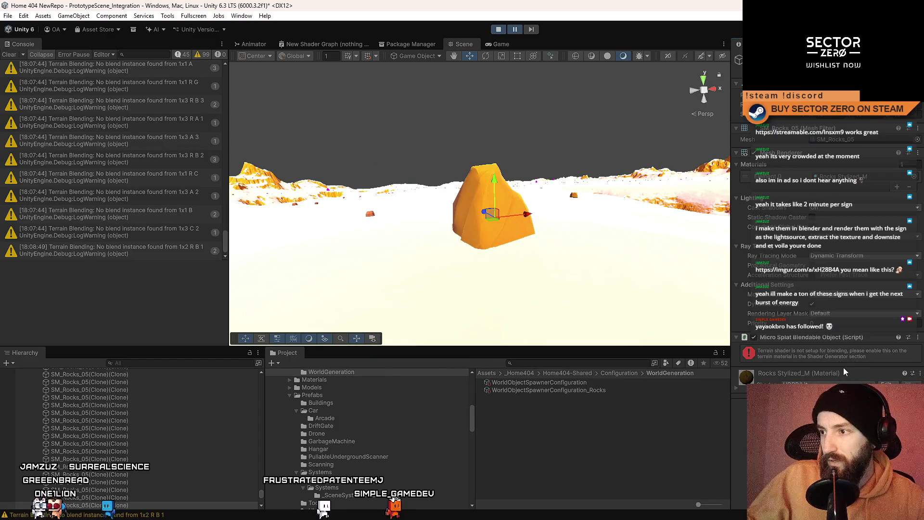
mouse_move(577, 231)
mouse_down()
mouse_move(577, 319)
mouse_move(571, 273)
mouse_move(598, 268)
mouse_move(609, 278)
mouse_up()
Step: Orbit in close and select the terrain, then the rock, to compare them
mouse_move(526, 256)
mouse_down()
mouse_move(610, 319)
mouse_move(539, 267)
mouse_up()
scroll(539, 267, down, 3)
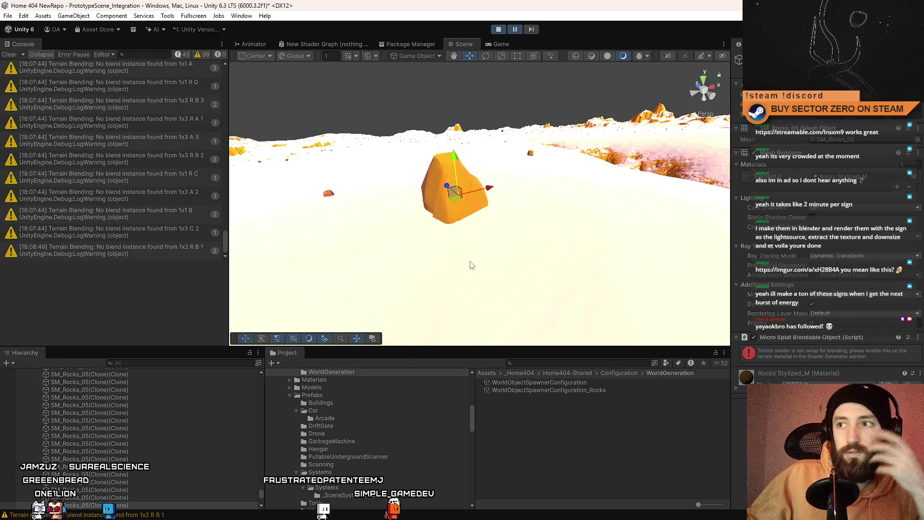
click(499, 264)
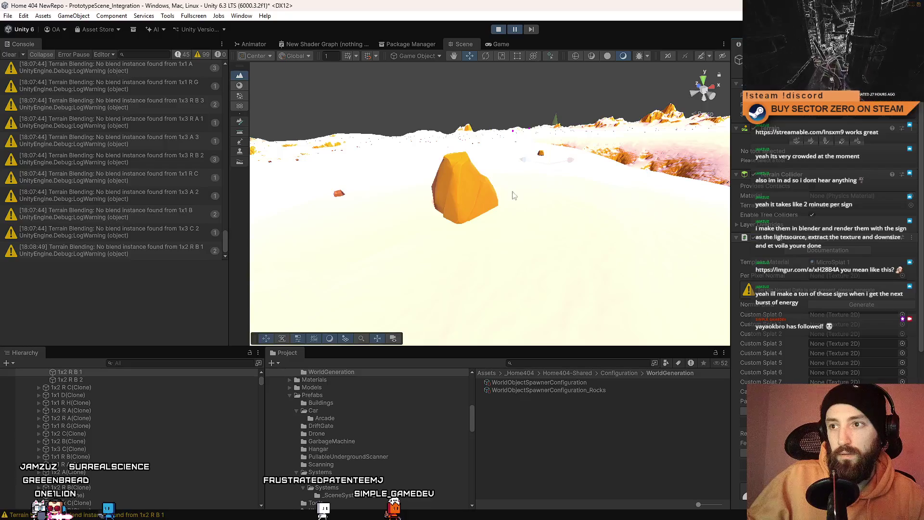
click(464, 189)
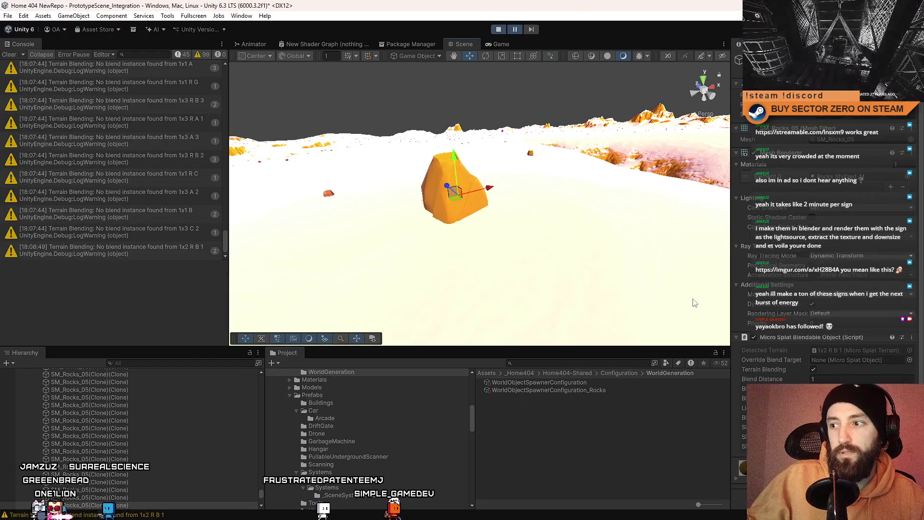
Step: Reselect the terrain and scroll its MicroSplat settings down to the Compression options
click(501, 243)
scroll(885, 341, down, 5)
mouse_move(597, 228)
mouse_down()
mouse_move(486, 220)
mouse_move(470, 296)
mouse_move(425, 256)
mouse_move(448, 269)
mouse_move(460, 310)
mouse_move(511, 250)
mouse_move(680, 313)
mouse_up()
scroll(868, 351, down, 2)
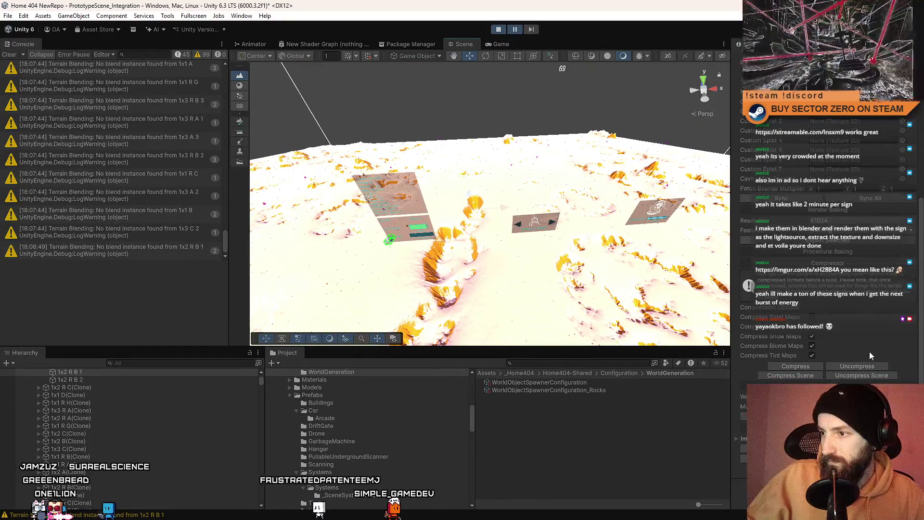
mouse_move(505, 226)
mouse_down()
mouse_move(474, 225)
mouse_move(468, 169)
mouse_move(499, 121)
mouse_move(552, 222)
mouse_move(650, 258)
mouse_move(660, 252)
mouse_move(566, 220)
mouse_up()
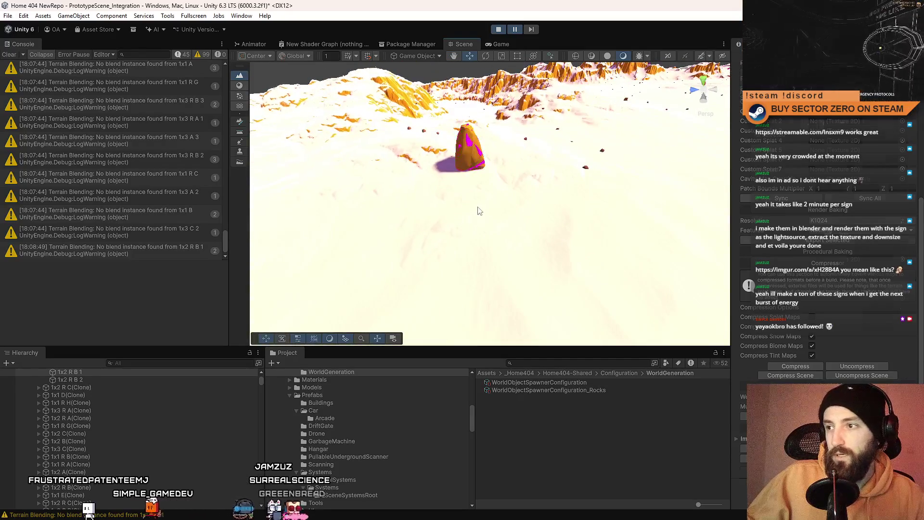
Step: Select terrain tile 1x2 C 2, ping its MicroSplat 1 template material, and open the MicroSplat 1 shader
click(478, 208)
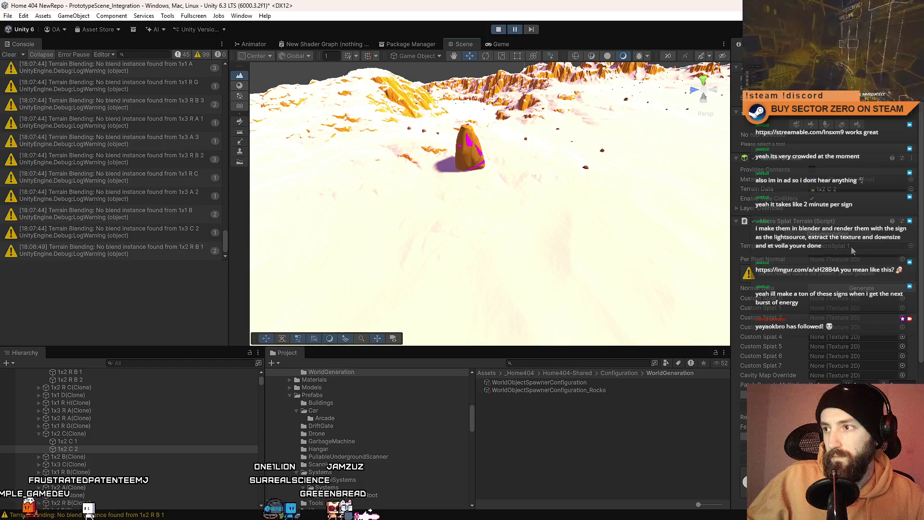
scroll(918, 188, up, 1)
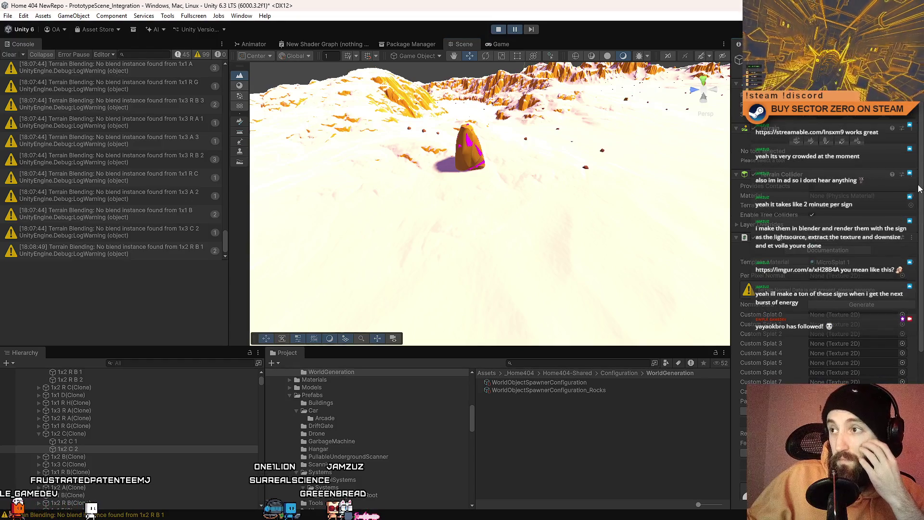
scroll(914, 289, down, 10)
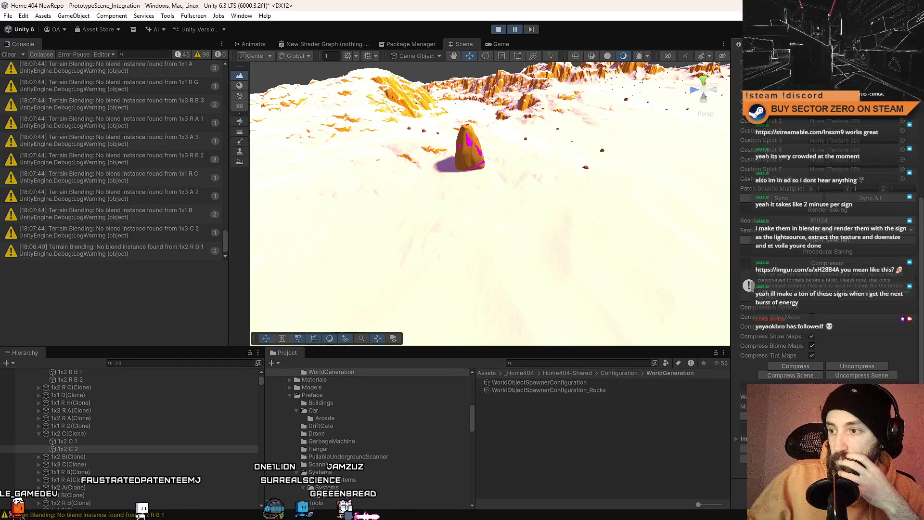
scroll(855, 263, up, 10)
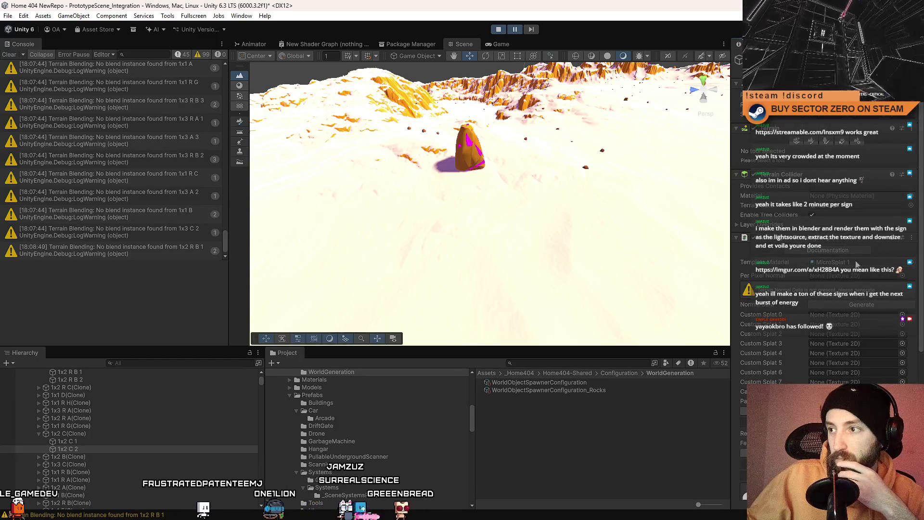
click(856, 264)
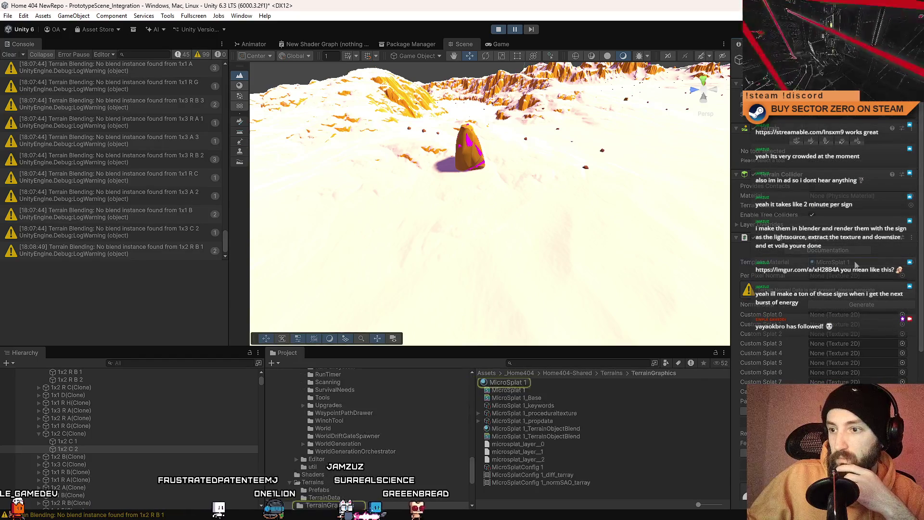
click(519, 391)
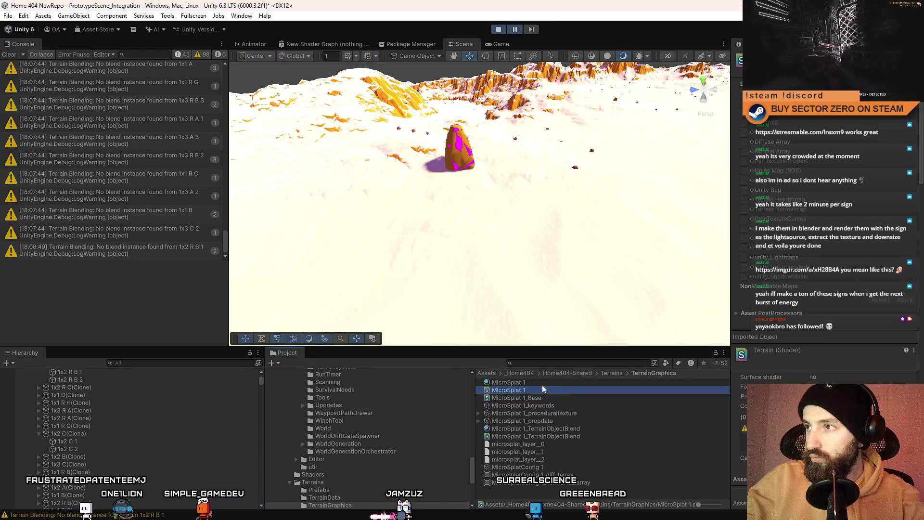
Step: Inspect the MicroSplat 1_Base, _keywords, _proceduraltexture and _propdata assets in TerrainGraphics
click(741, 314)
click(568, 396)
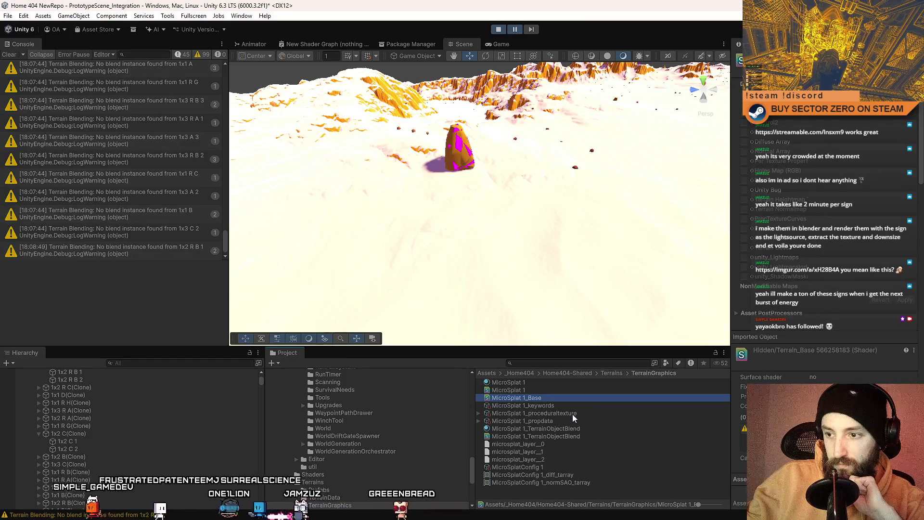
click(566, 406)
click(563, 413)
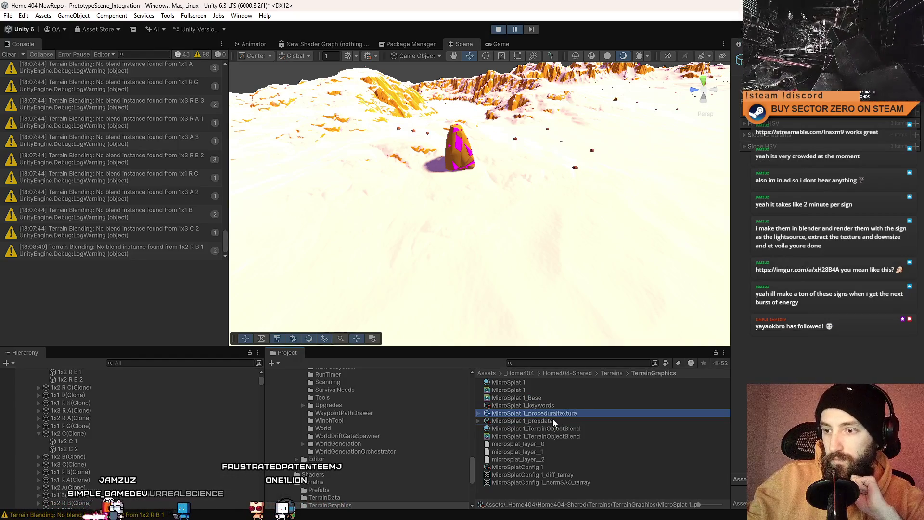
click(549, 421)
Step: Select the MicroSplat 1 material and scroll through its feature sections, including Terrain Blending
click(532, 383)
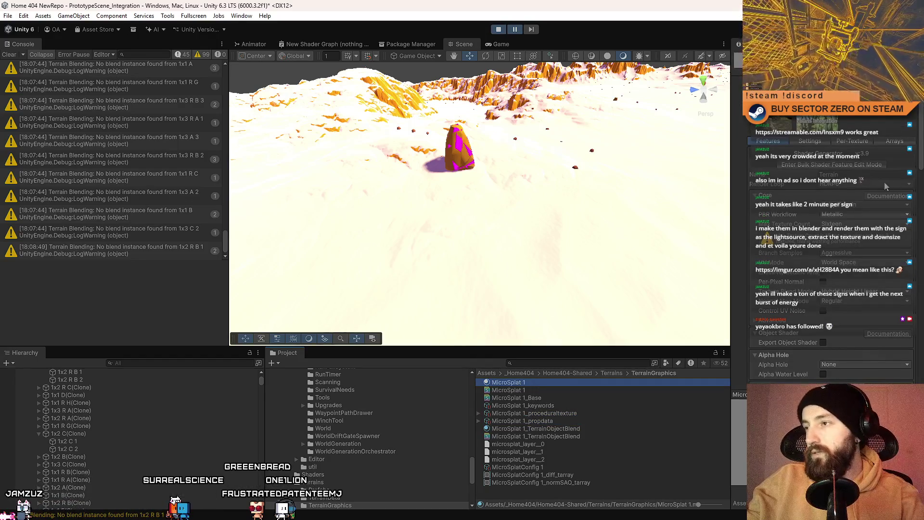
scroll(921, 164, down, 5)
scroll(832, 250, down, 10)
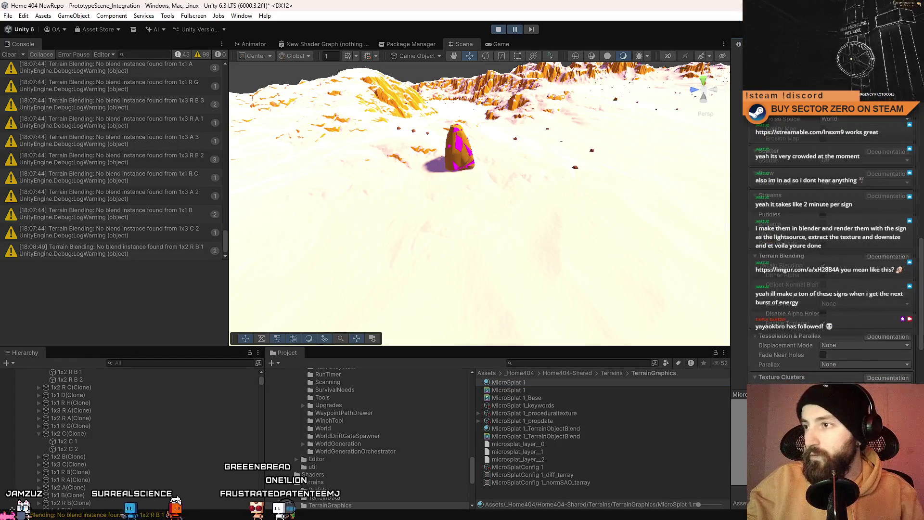
scroll(827, 385, down, 5)
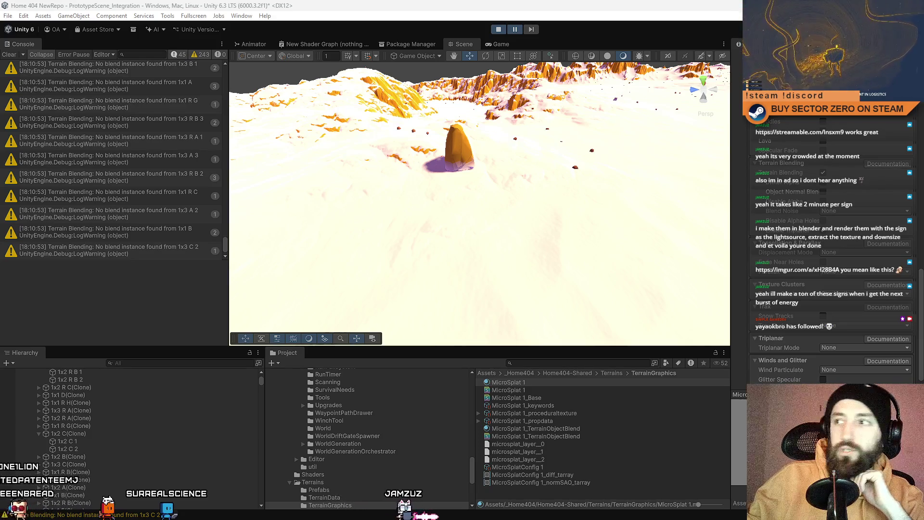
scroll(841, 183, up, 10)
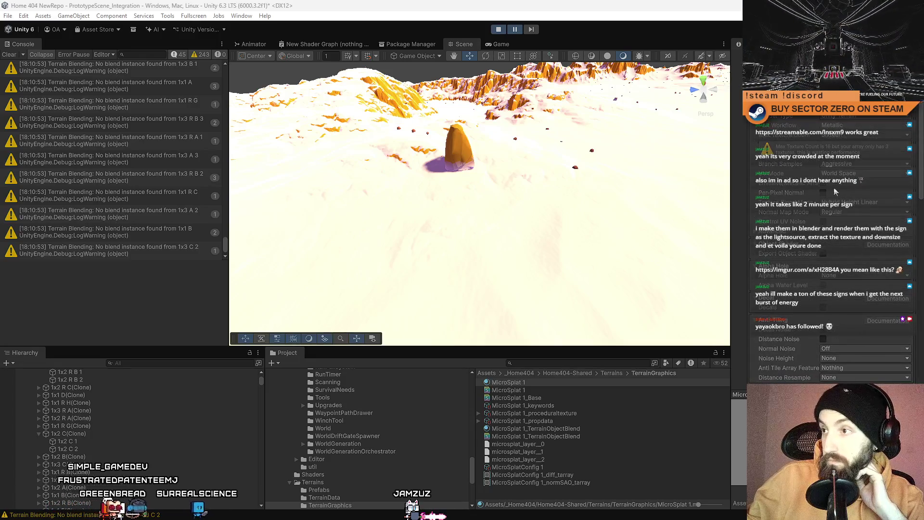
scroll(823, 154, up, 4)
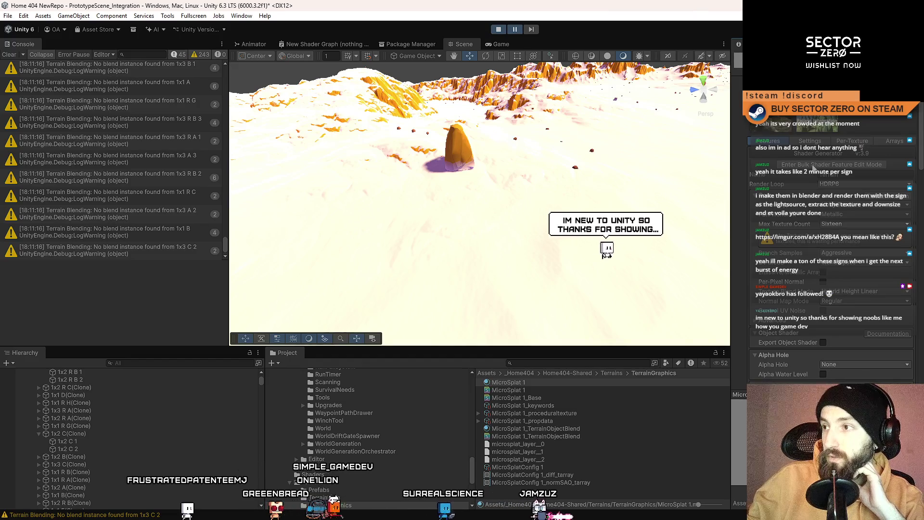
Step: Enter and exit Bulk Shader Feature Edit Mode to recompile shaders, then bring up the Terrain Blending docs
click(813, 168)
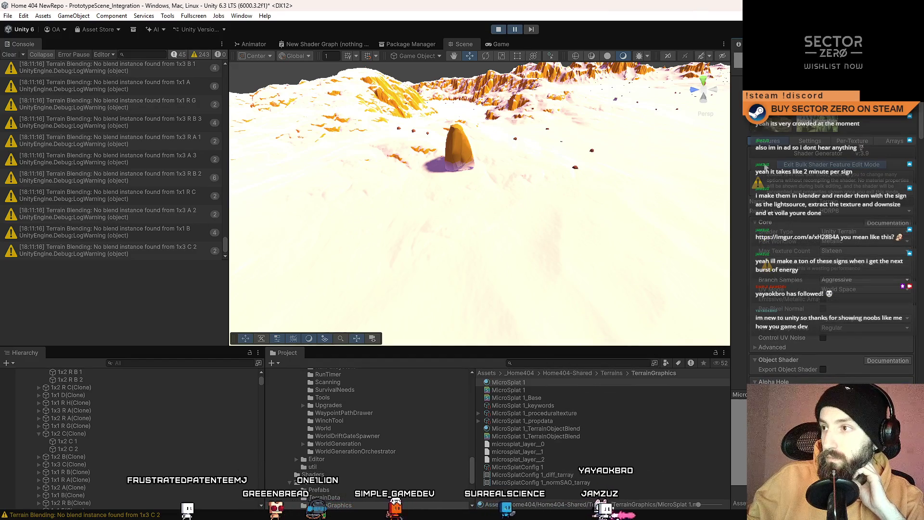
click(789, 165)
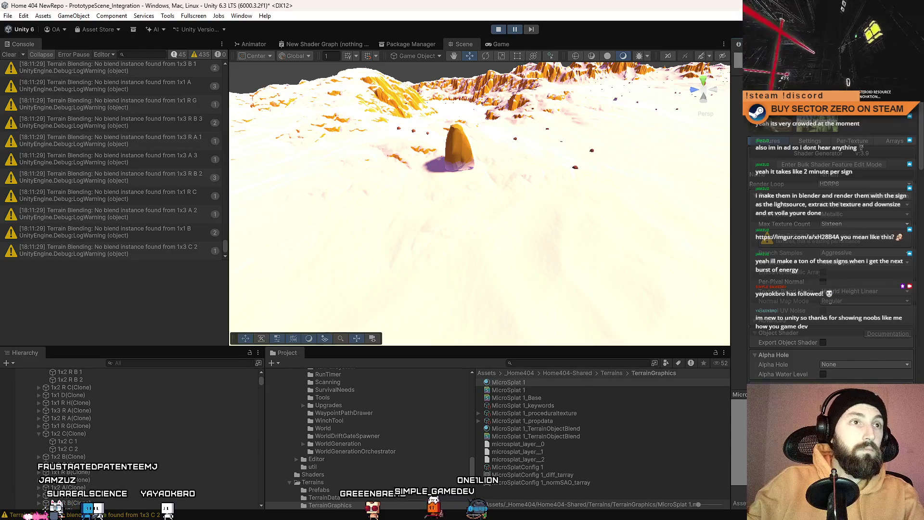
key(alt+Tab)
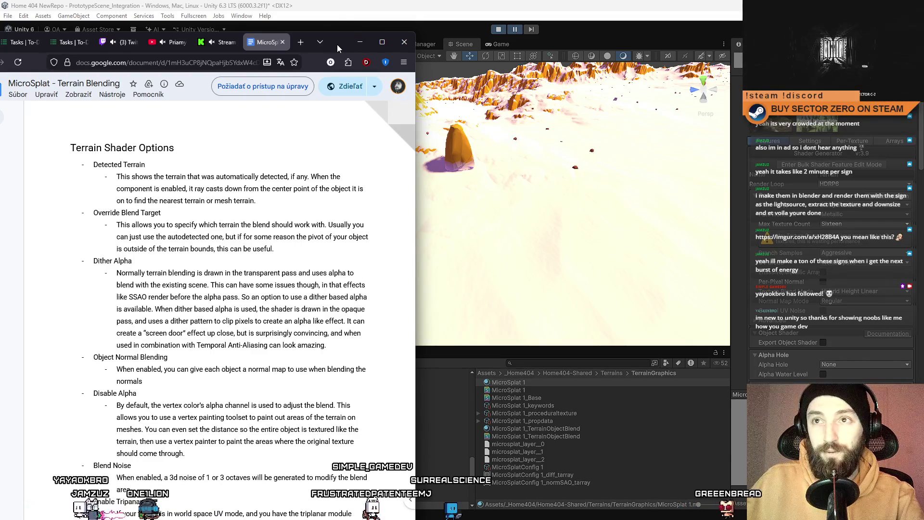
Step: Read the Terrain Blending doc from Terrain Shader Options down to Updating, then return to Unity
drag(337, 44, 344, 20)
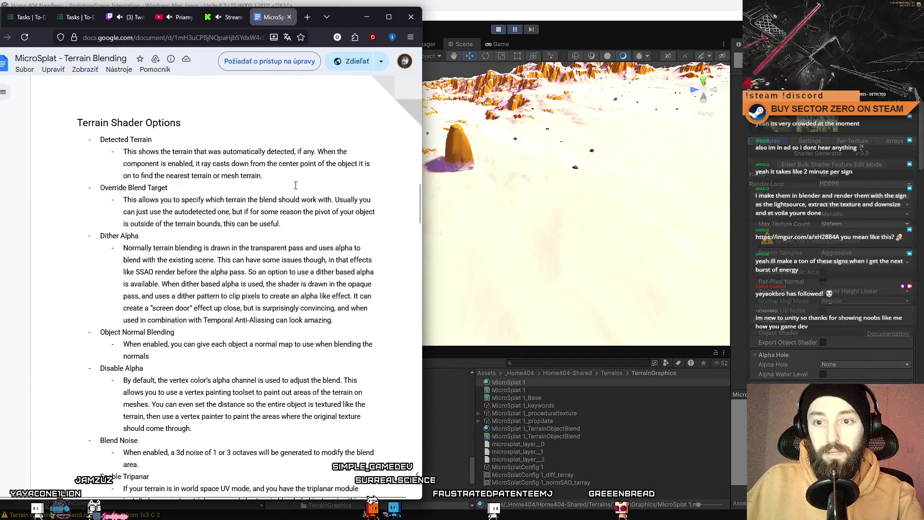
scroll(295, 185, down, 5)
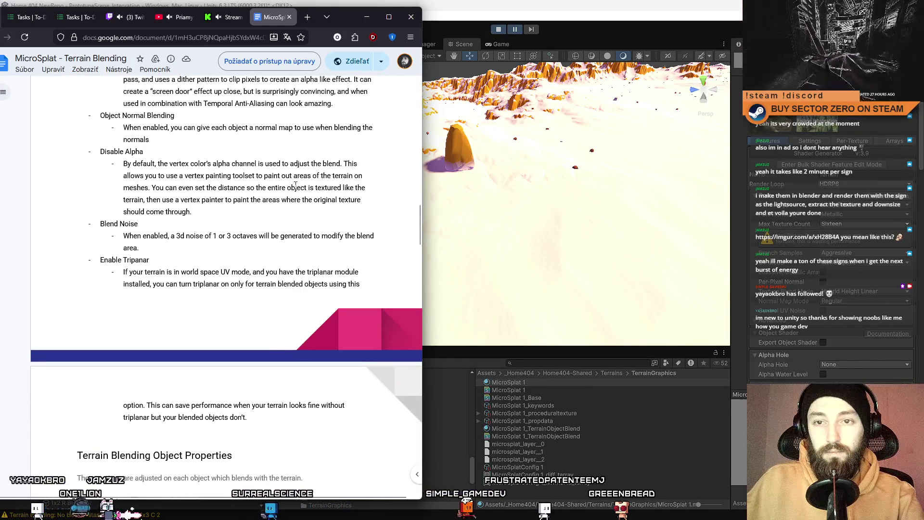
scroll(296, 185, down, 3)
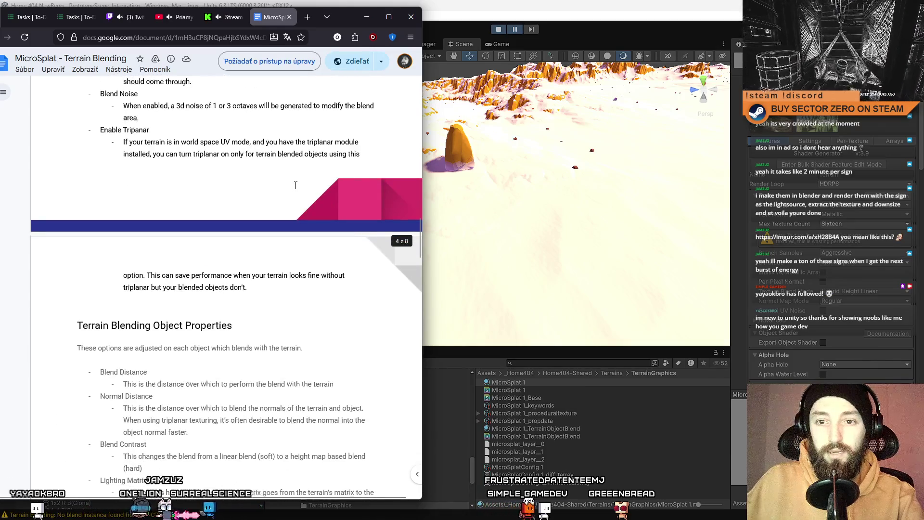
scroll(295, 185, down, 2)
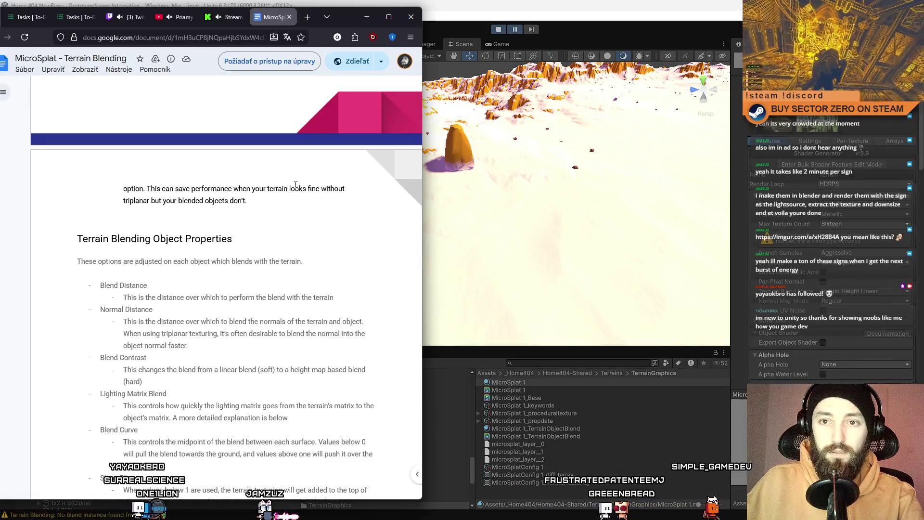
scroll(295, 185, down, 10)
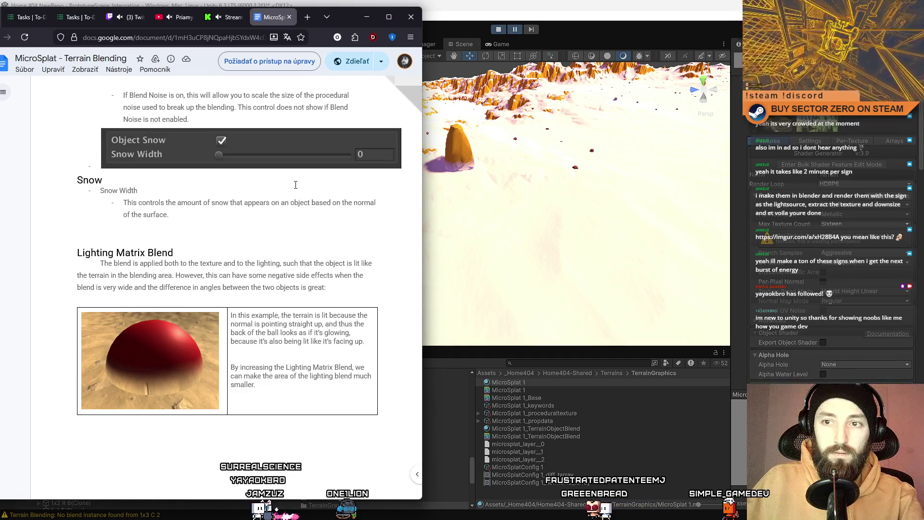
scroll(296, 185, down, 12)
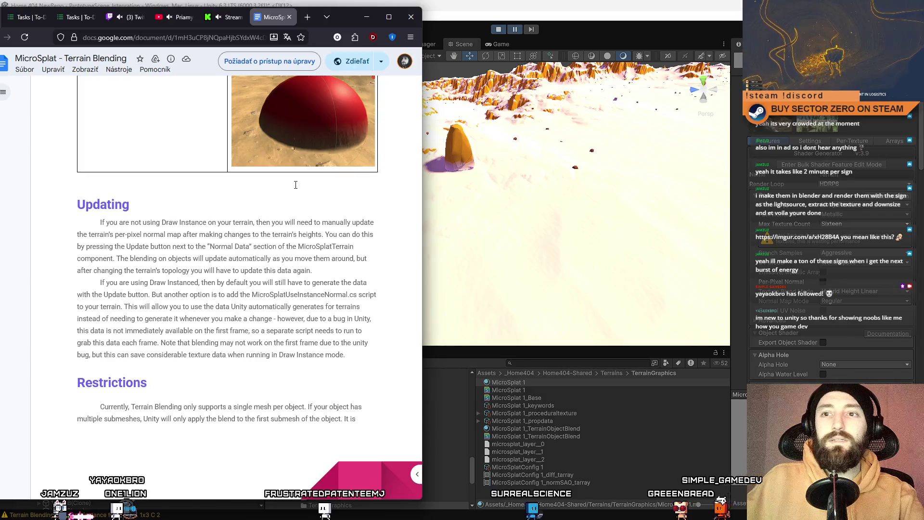
click(588, 227)
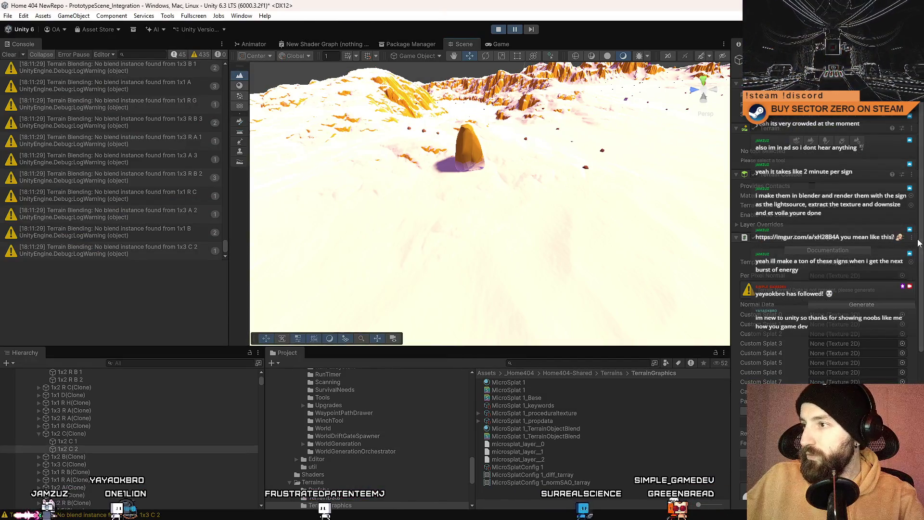
Step: Select terrain tile 1x2 C 1, ping its terrain data asset, and open its Terrain Settings
scroll(921, 241, down, 10)
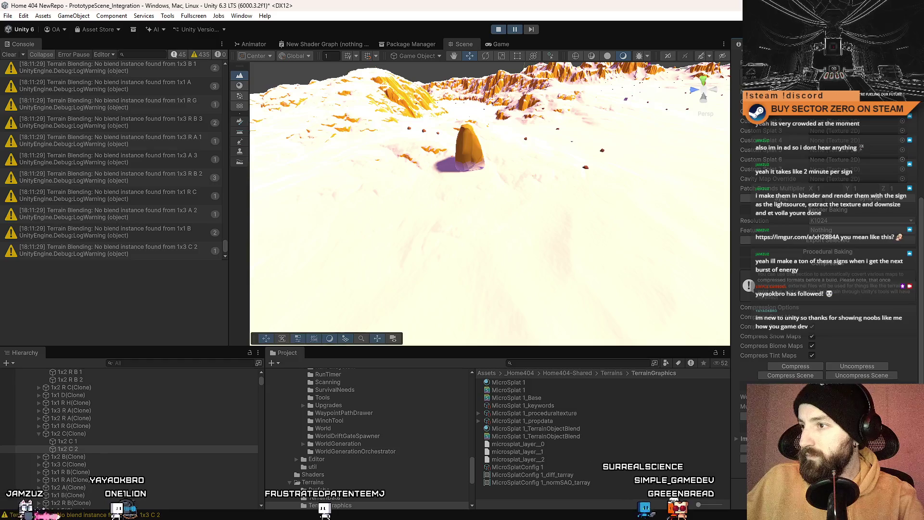
scroll(922, 109, up, 15)
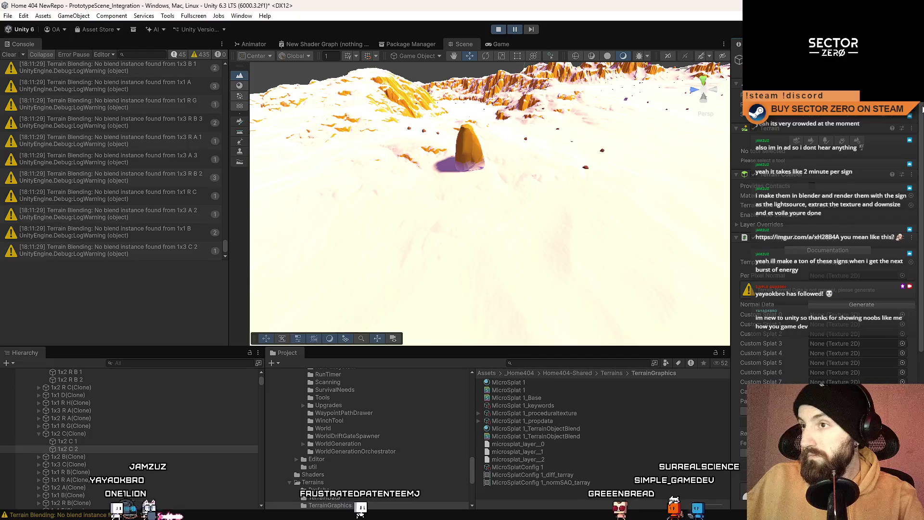
click(124, 440)
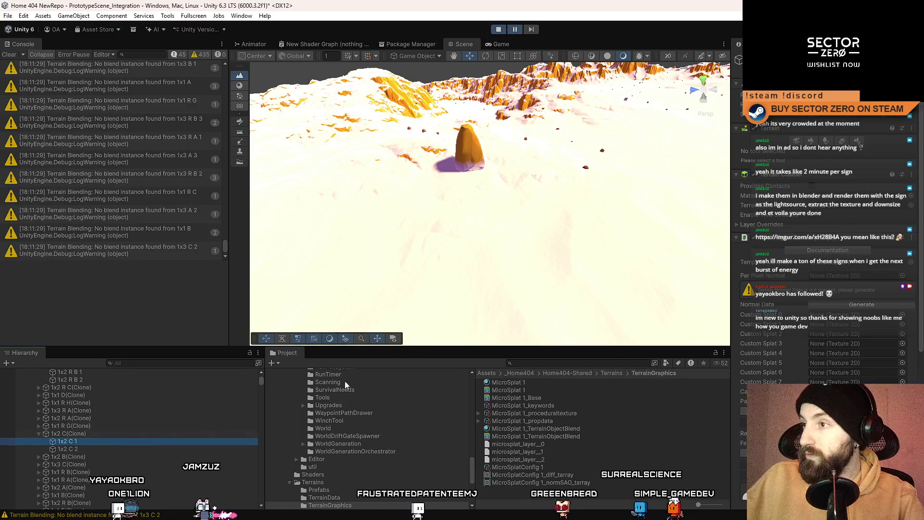
click(844, 208)
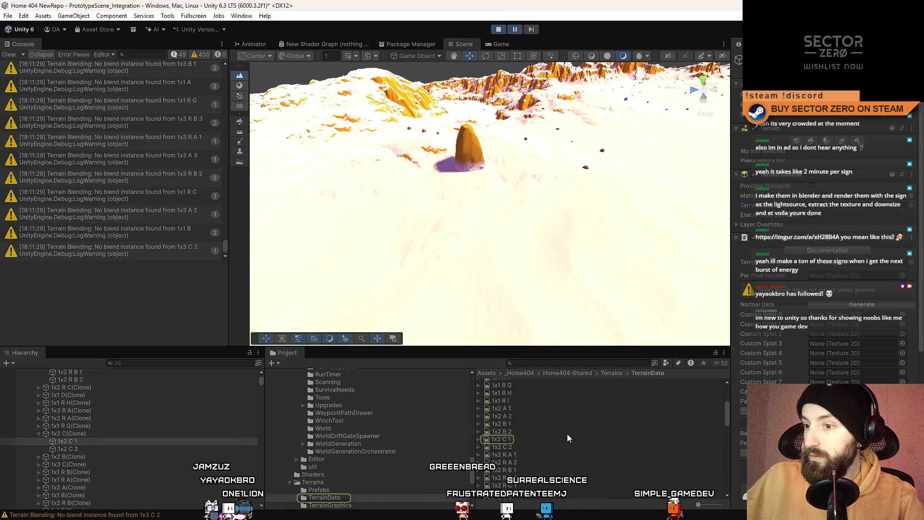
click(509, 439)
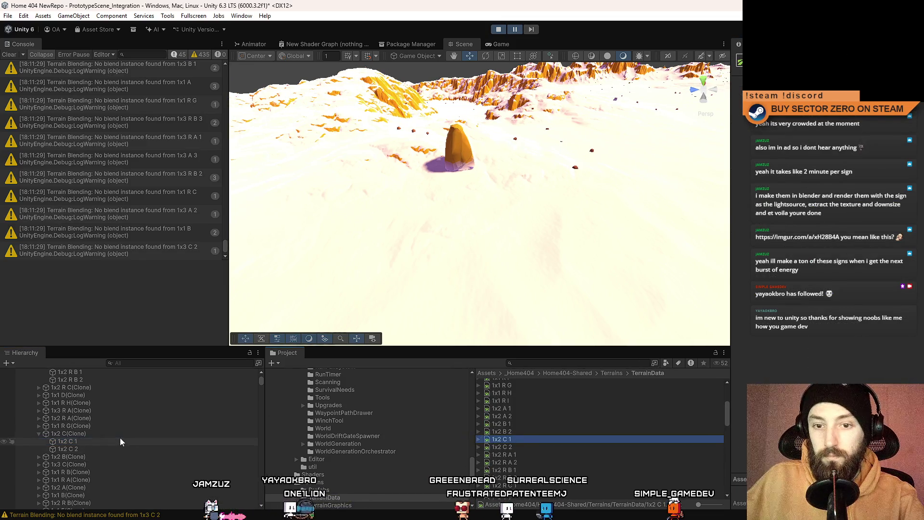
click(121, 440)
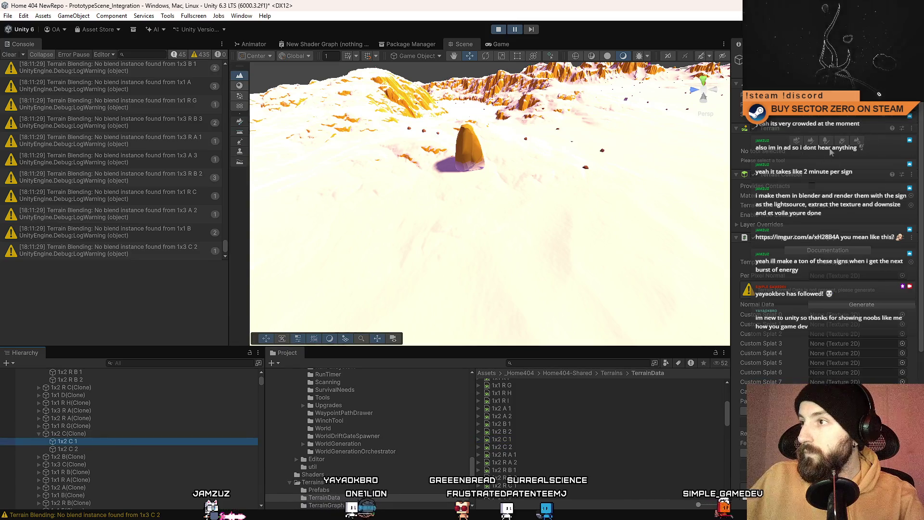
click(859, 147)
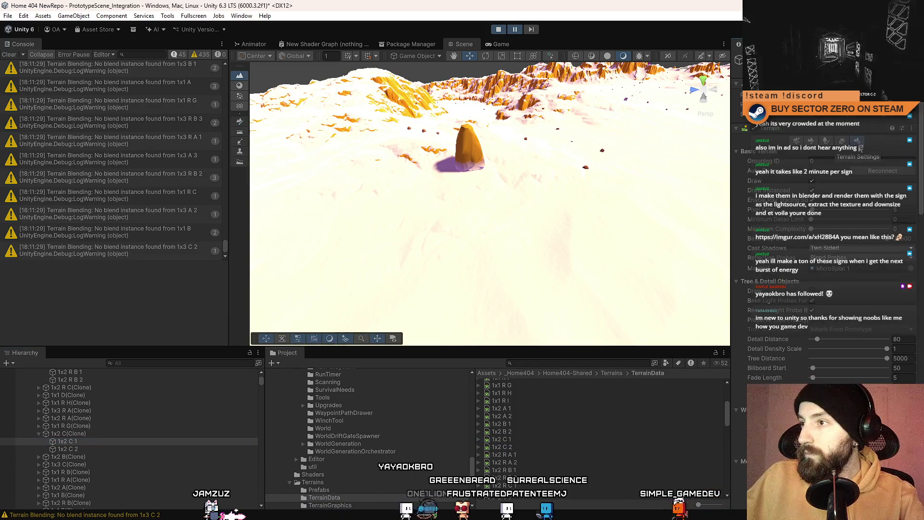
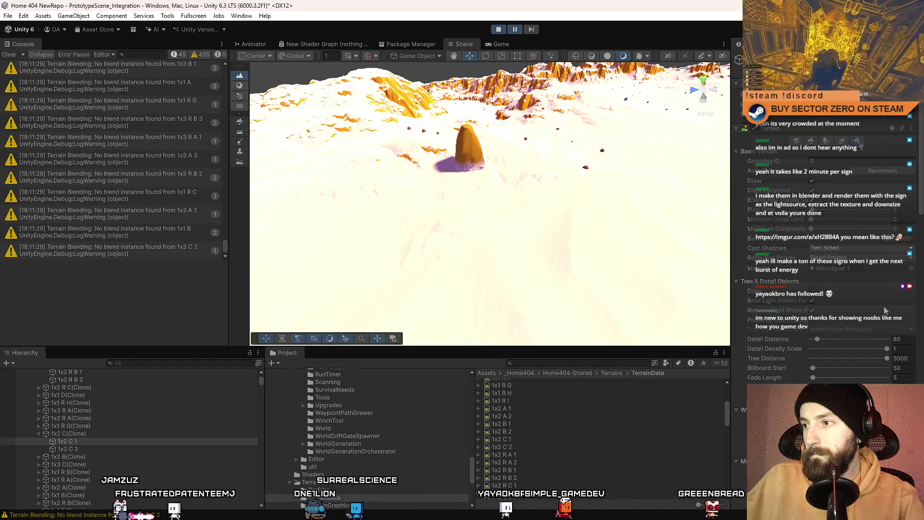
Step: Pull the Scene camera back from the rock and exit Play mode
scroll(883, 310, down, 4)
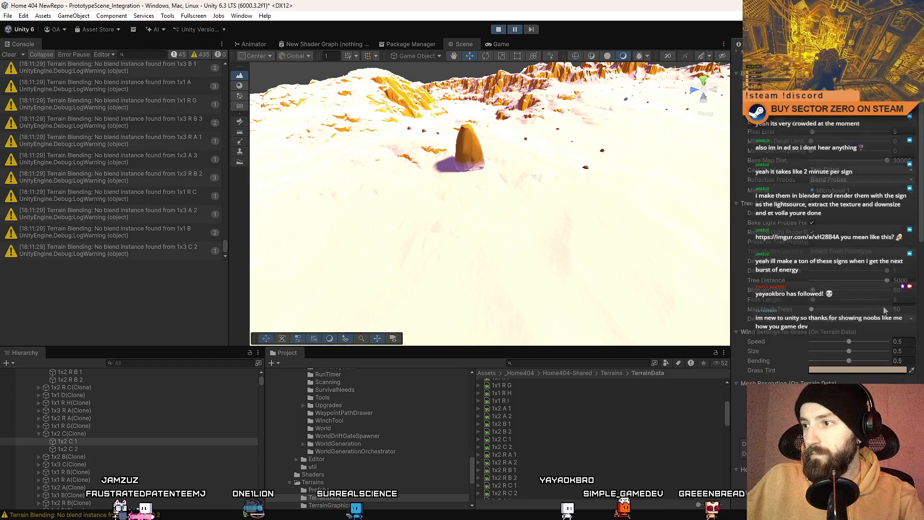
mouse_move(472, 204)
mouse_down()
mouse_move(592, 194)
mouse_move(462, 275)
mouse_move(502, 210)
mouse_move(665, 225)
mouse_move(478, 160)
mouse_move(474, 178)
mouse_move(394, 217)
mouse_move(464, 234)
mouse_move(408, 245)
mouse_move(676, 197)
mouse_move(578, 120)
mouse_up()
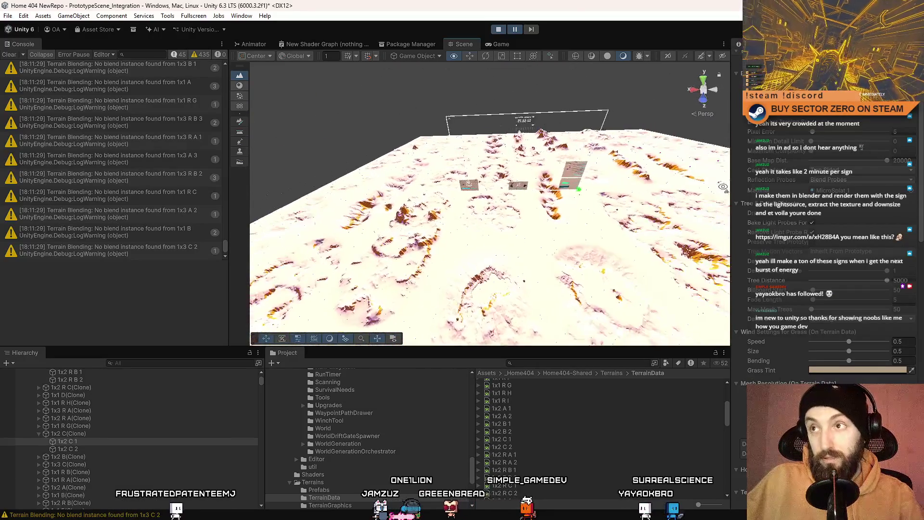
click(504, 32)
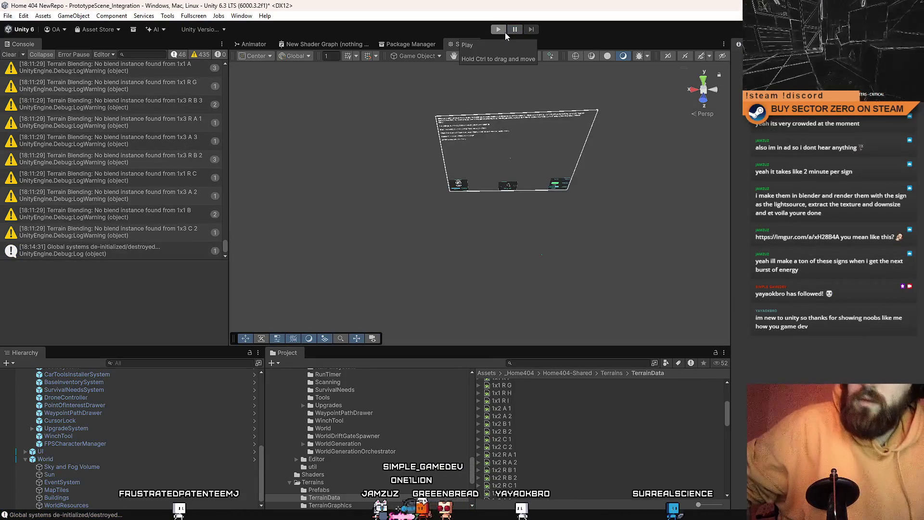
Step: Restart Play mode and orbit the Scene camera over the newly generated rocky terrain
click(504, 32)
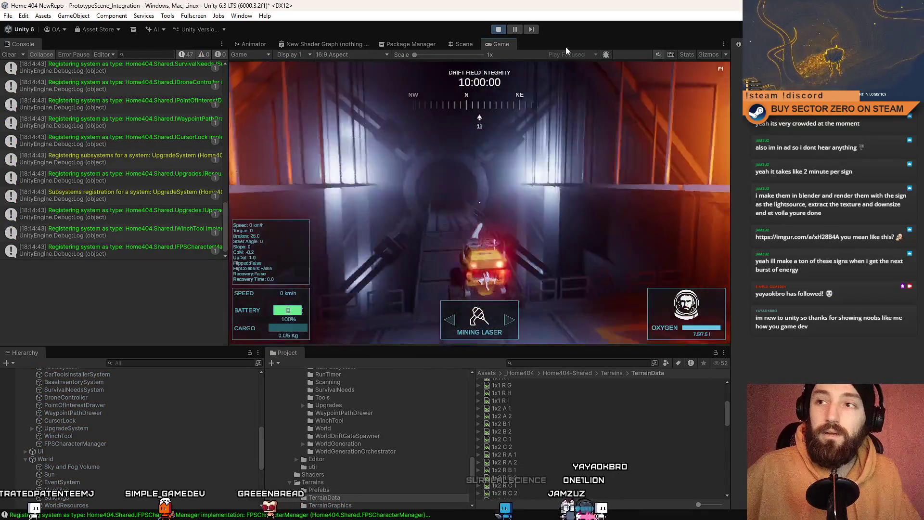
click(469, 45)
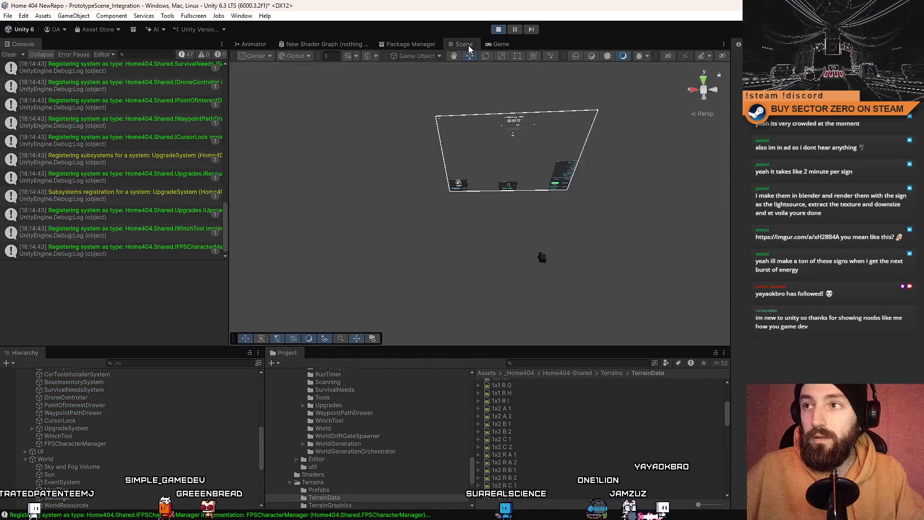
click(504, 48)
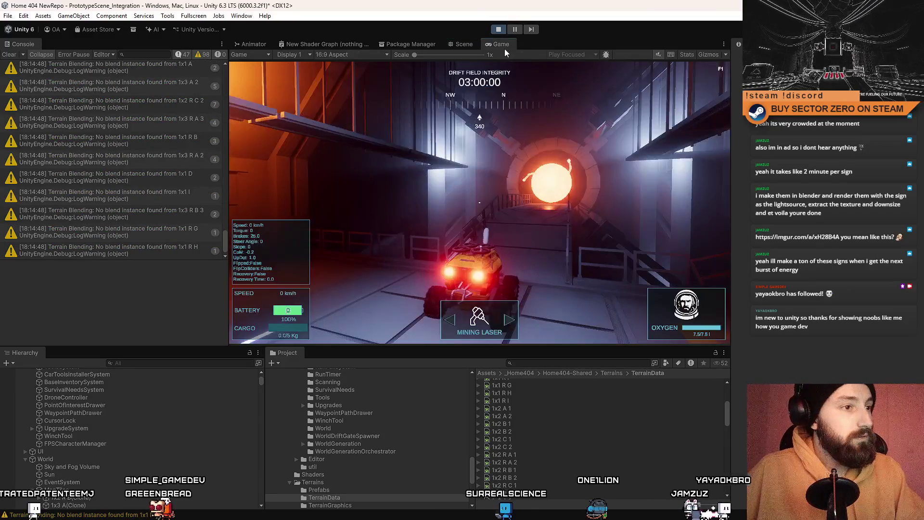
click(463, 45)
mouse_move(486, 91)
mouse_down()
mouse_move(578, 196)
mouse_move(569, 196)
mouse_move(830, 190)
mouse_move(853, 181)
mouse_up()
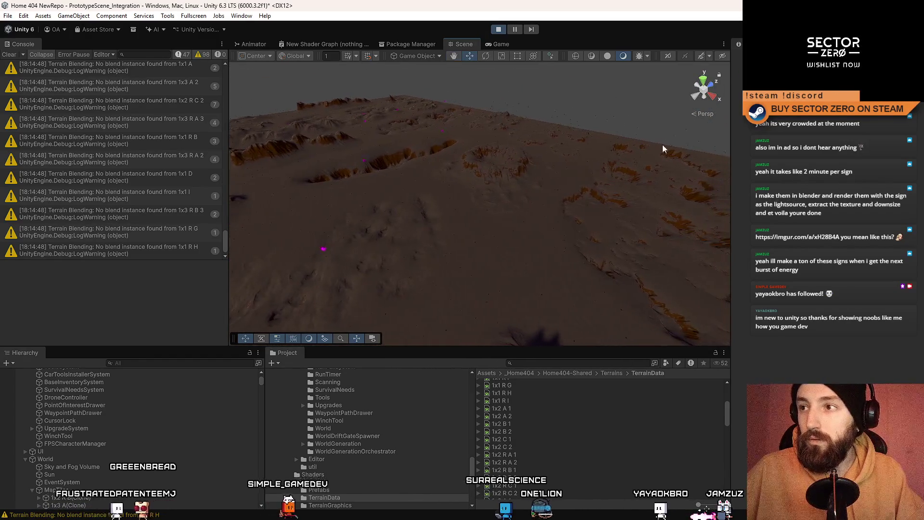
Step: Select a terrain tile in the scene, then the MapTiles group in the Hierarchy
click(574, 146)
scroll(151, 448, down, 3)
scroll(151, 448, up, 2)
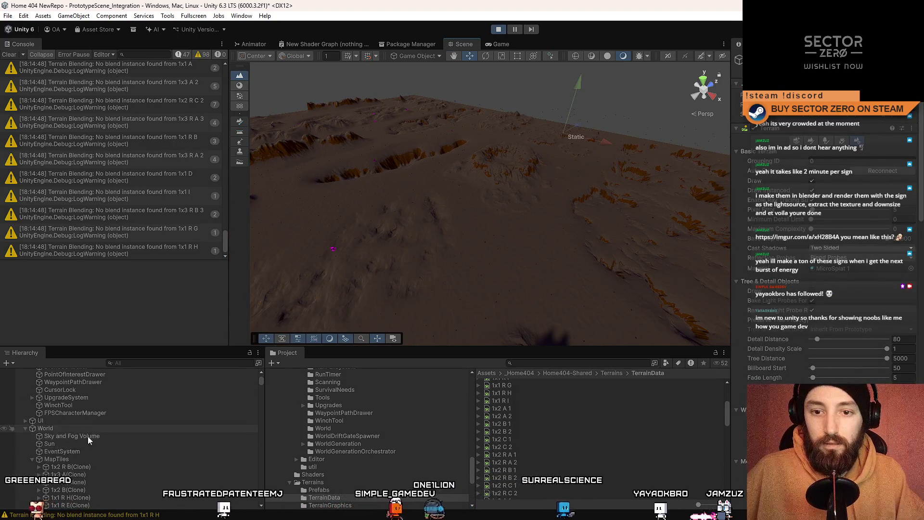
click(73, 459)
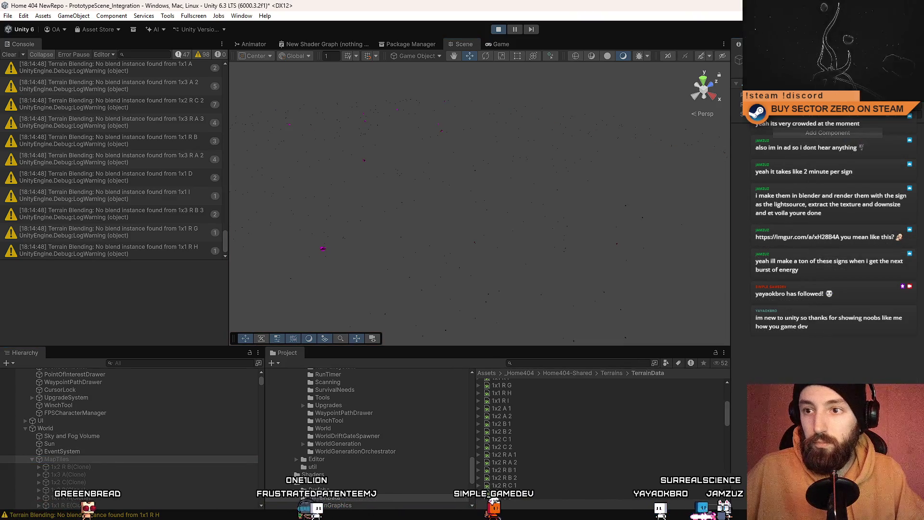
Step: Select a magenta SM_Rocks_05 rock and orbit the camera around it
mouse_move(427, 201)
mouse_down()
mouse_move(468, 157)
mouse_move(453, 152)
mouse_move(442, 169)
mouse_move(472, 220)
mouse_up()
click(471, 223)
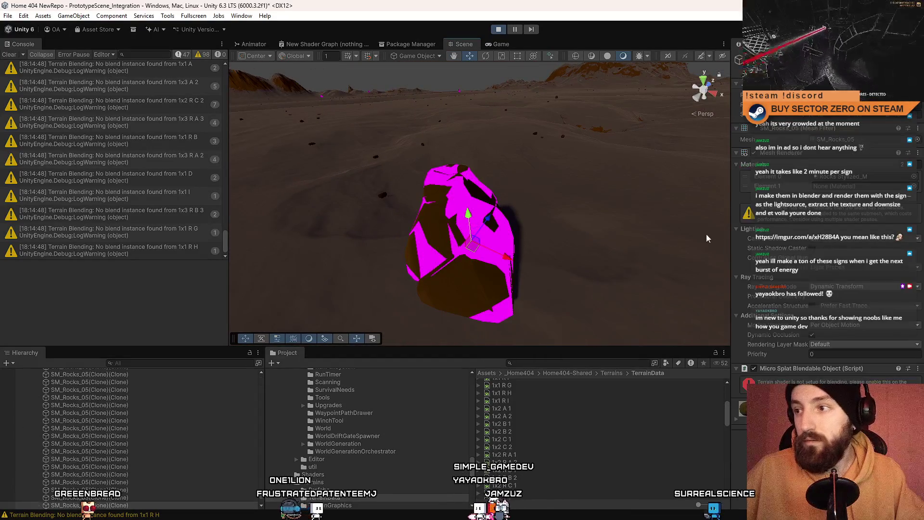
mouse_move(694, 235)
mouse_down()
mouse_move(582, 191)
mouse_move(604, 192)
mouse_move(596, 201)
mouse_move(605, 188)
mouse_move(538, 189)
mouse_move(558, 182)
mouse_up()
scroll(146, 438, up, 5)
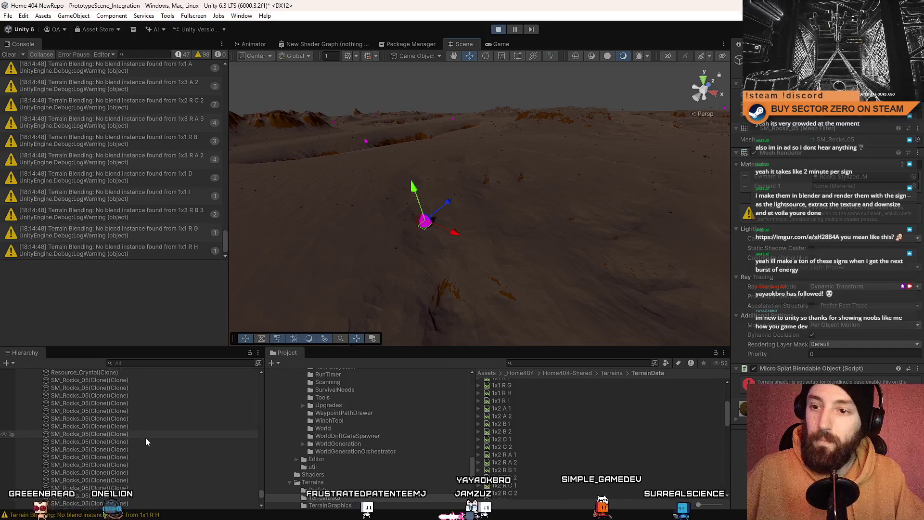
scroll(147, 444, up, 4)
mouse_move(562, 194)
mouse_down()
mouse_move(581, 206)
mouse_move(597, 197)
mouse_up()
drag(265, 491, 276, 488)
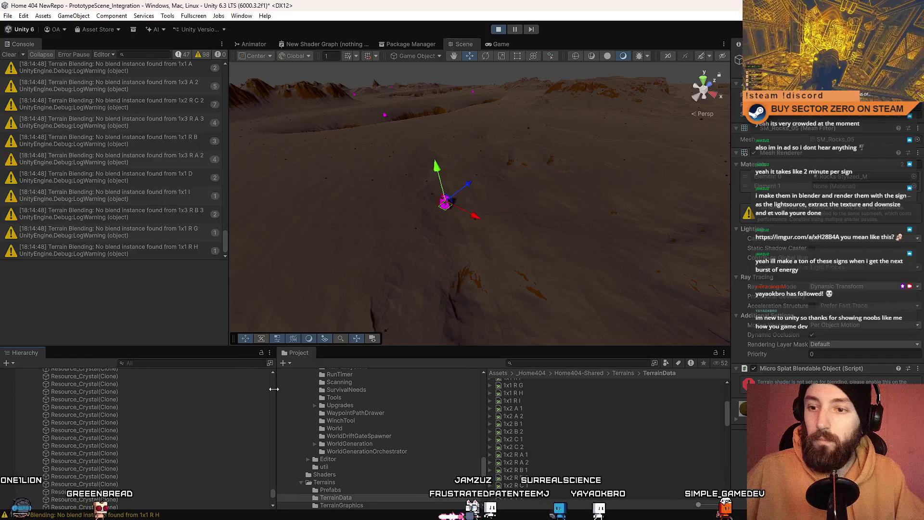
Step: Re-enable the rock's Micro Splat Blendable Object and view the 1x1 R G warning's stack trace
click(754, 369)
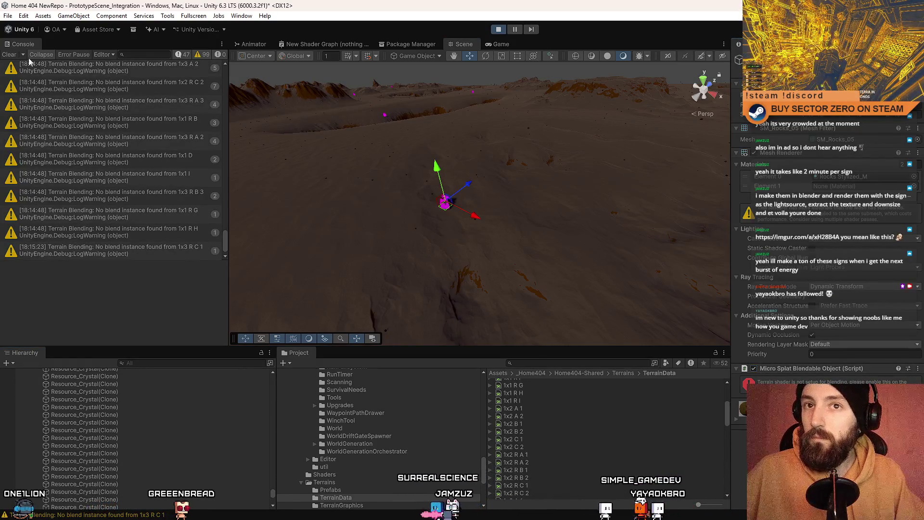
click(149, 220)
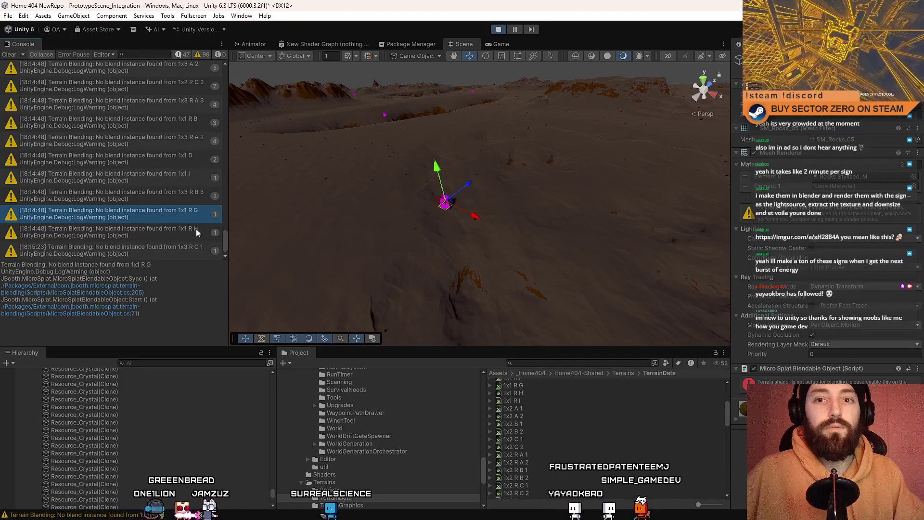
mouse_move(321, 250)
mouse_down()
mouse_move(396, 243)
mouse_move(367, 237)
mouse_move(460, 249)
mouse_move(491, 228)
mouse_move(510, 249)
mouse_up()
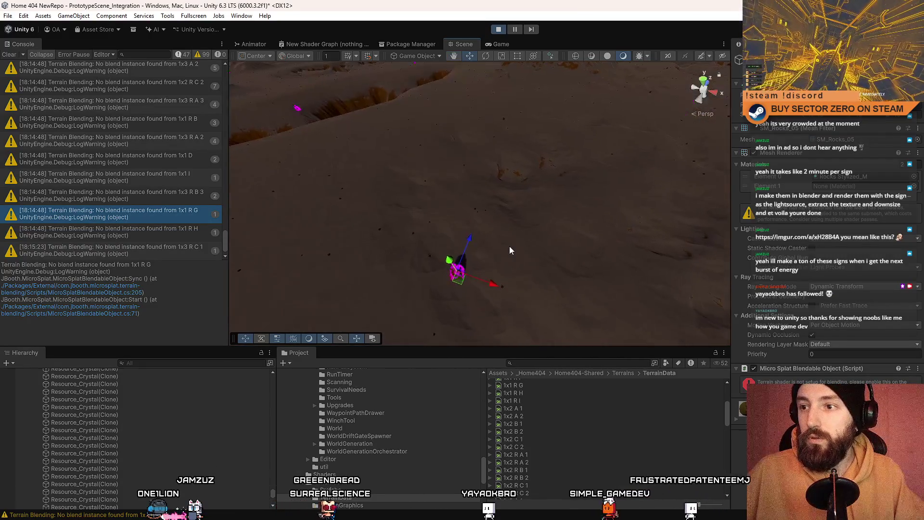
click(532, 249)
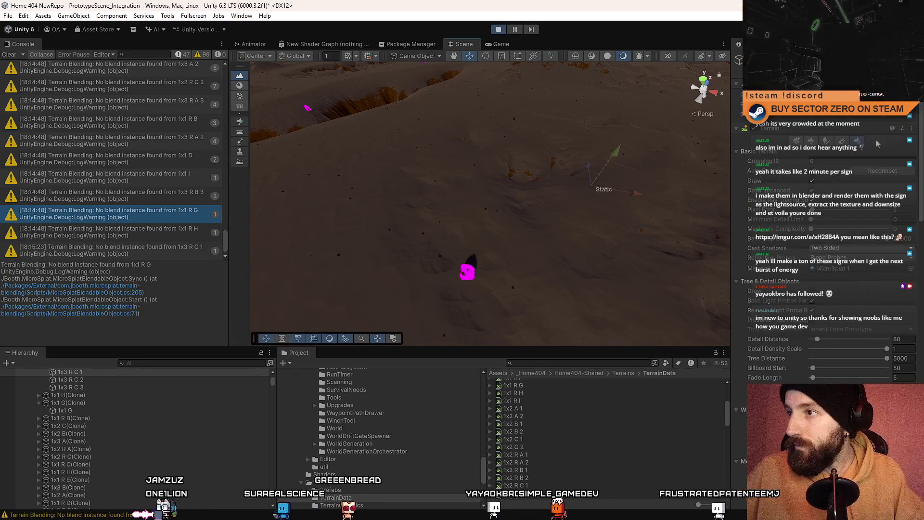
Step: Open MicroSplatBlendableObject.cs at line 205 from the warning's stack trace
scroll(840, 192, down, 10)
scroll(839, 217, down, 10)
scroll(828, 240, down, 1)
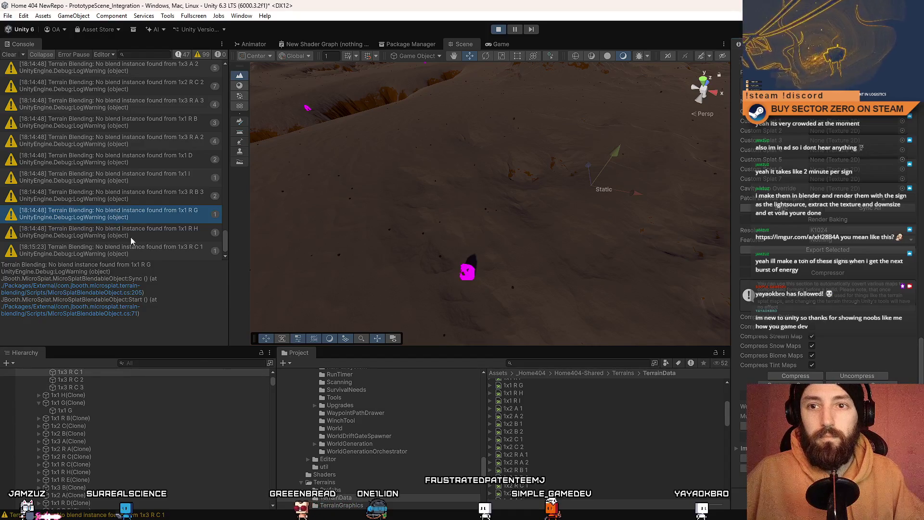
click(125, 298)
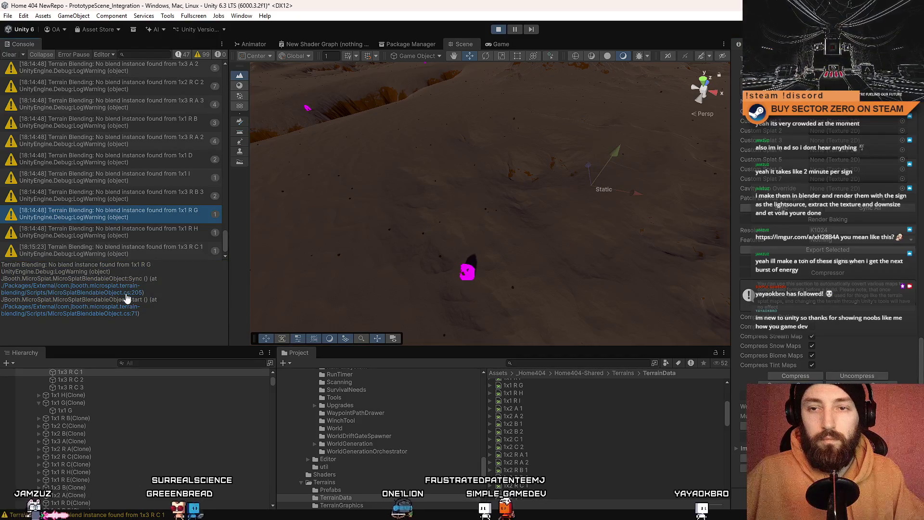
click(125, 292)
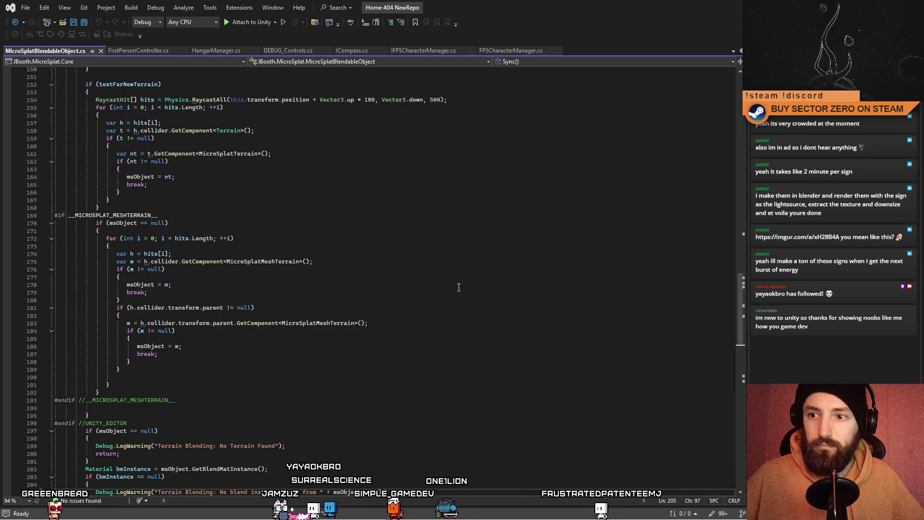
Step: Read the Sync() code around line 205 in MicroSplatBlendableObject.cs, then return to Unity
scroll(477, 323, down, 4)
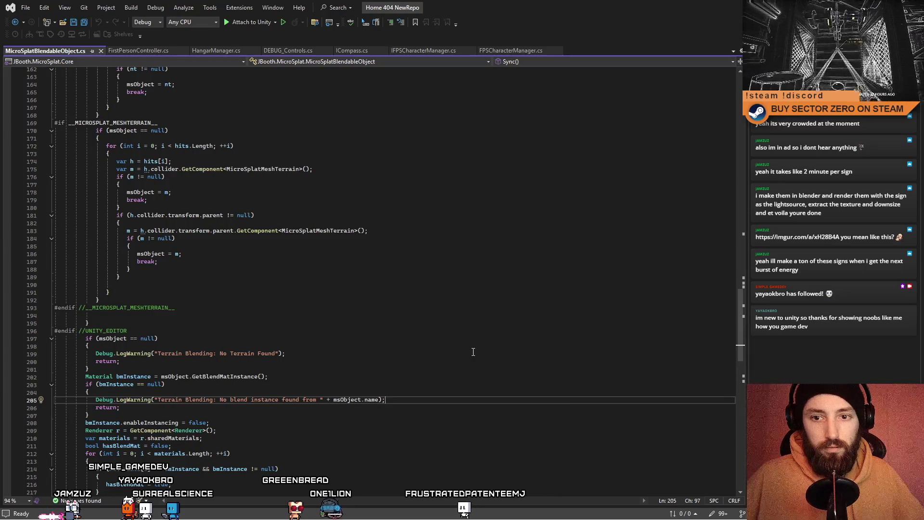
scroll(473, 352, down, 2)
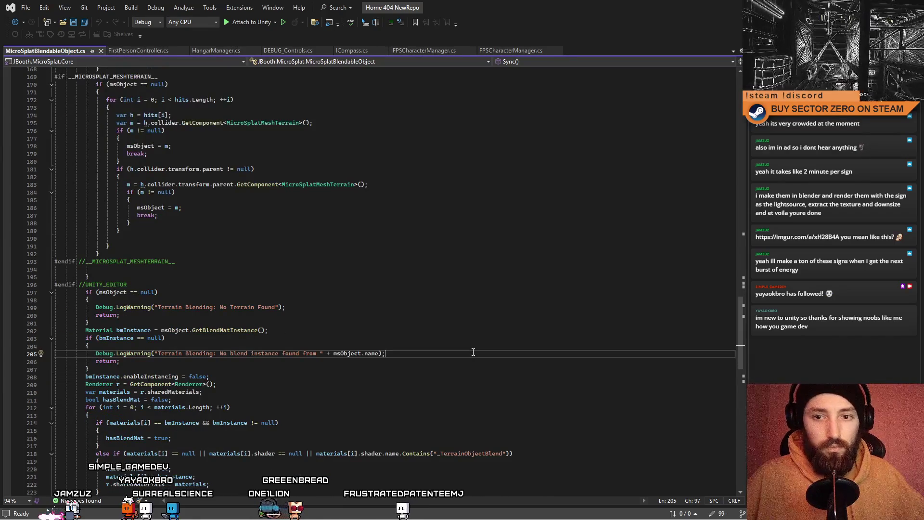
scroll(473, 351, down, 6)
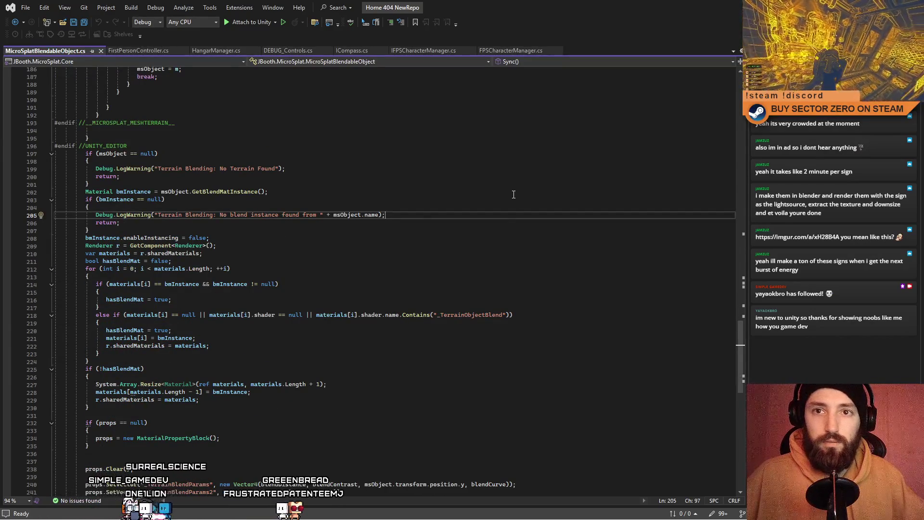
scroll(527, 313, down, 6)
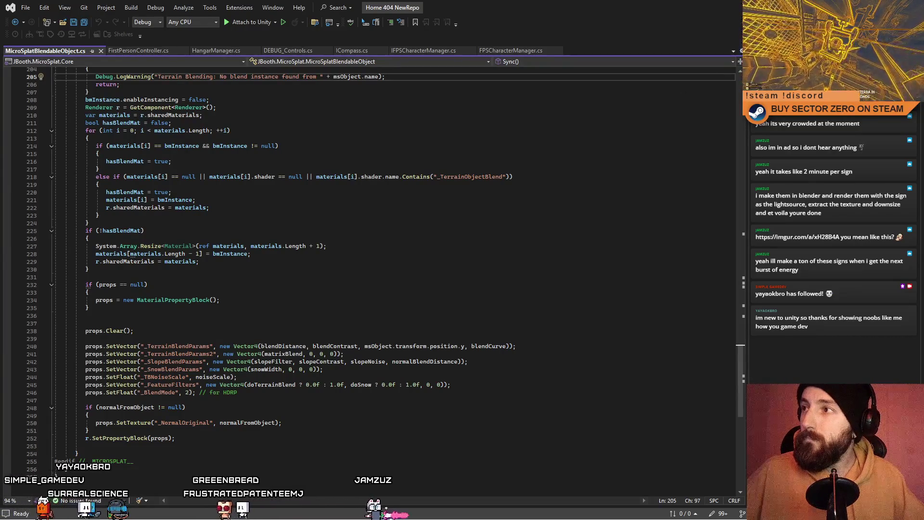
key(alt+Tab)
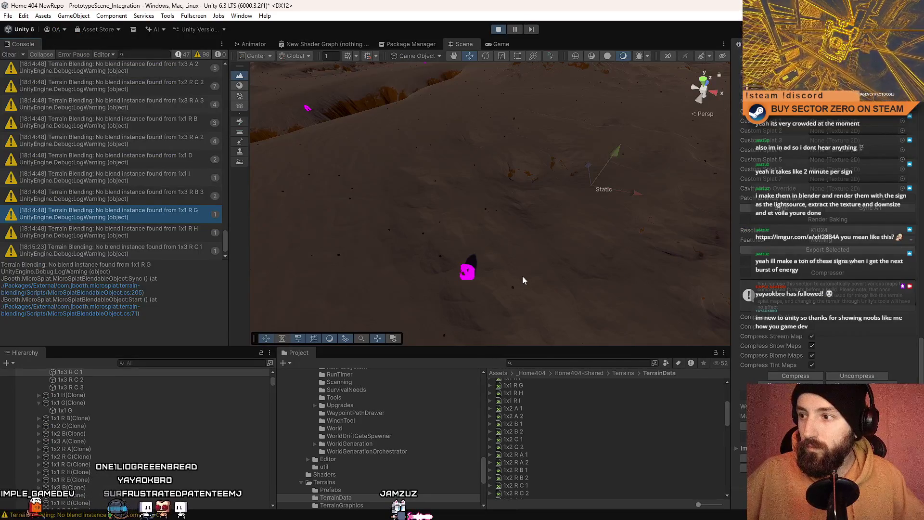
Step: Reselect the magenta rock and select its detected terrain tile, 1x3 R C 1
scroll(624, 427, up, 5)
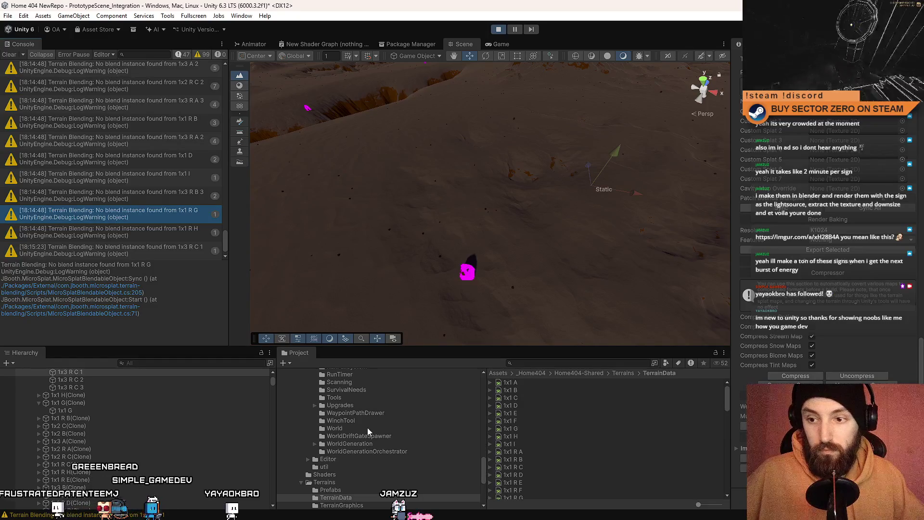
click(467, 273)
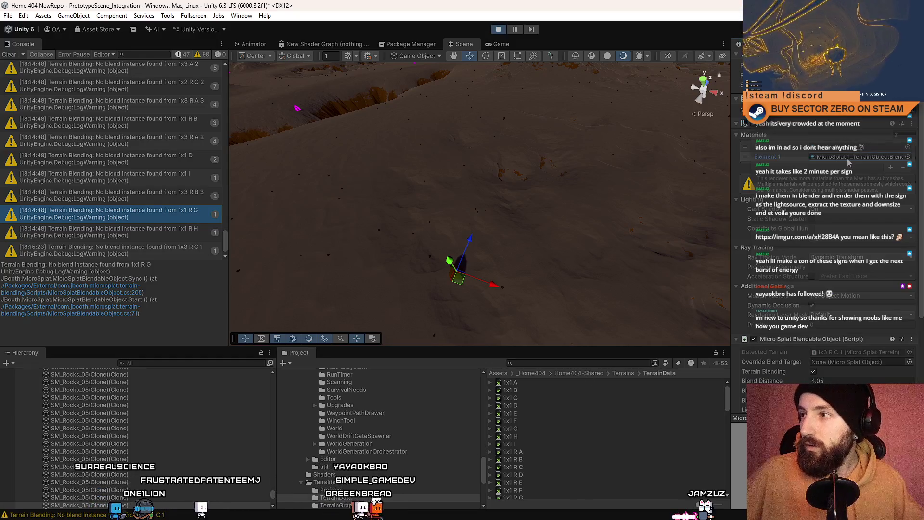
mouse_move(730, 144)
mouse_down()
mouse_move(676, 157)
mouse_move(755, 168)
mouse_move(725, 167)
mouse_up()
scroll(838, 230, down, 5)
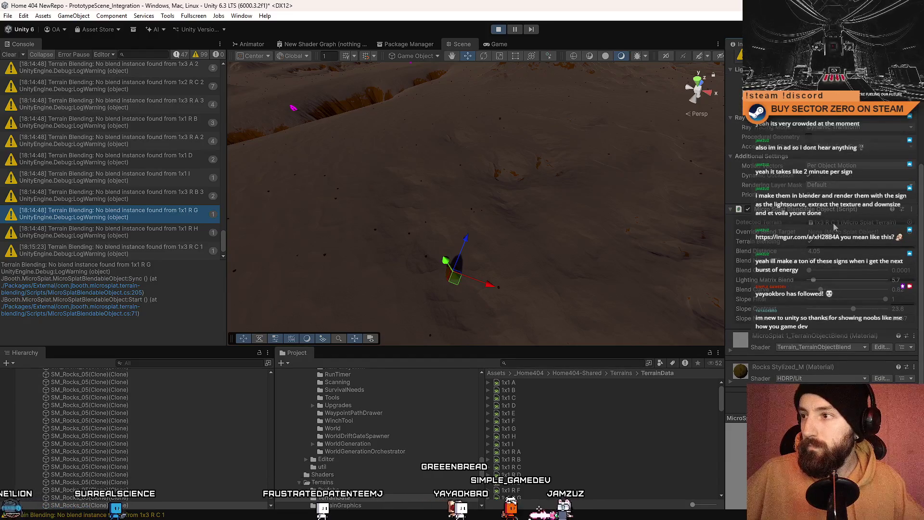
click(833, 223)
click(156, 371)
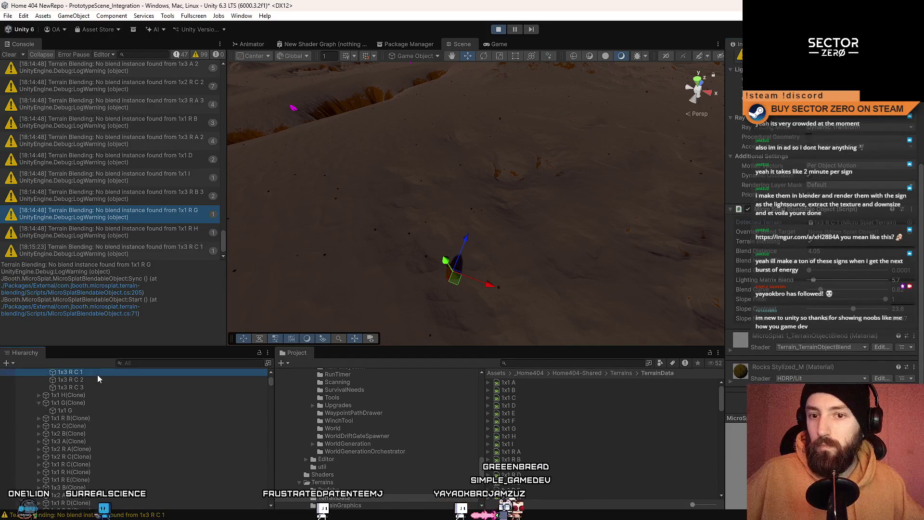
Step: Ping the tile's MicroSplat 1 template material in the TerrainGraphics folder
drag(921, 149, 921, 279)
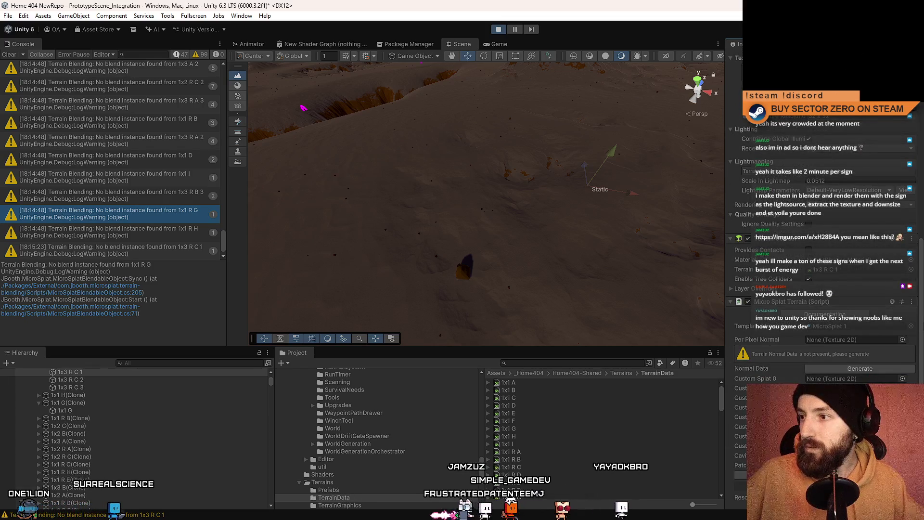
drag(921, 279, 921, 370)
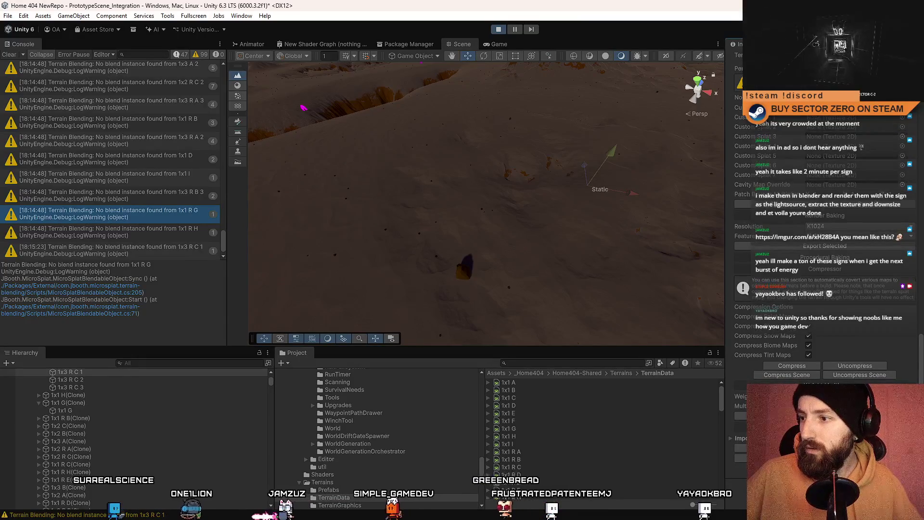
scroll(859, 257, up, 10)
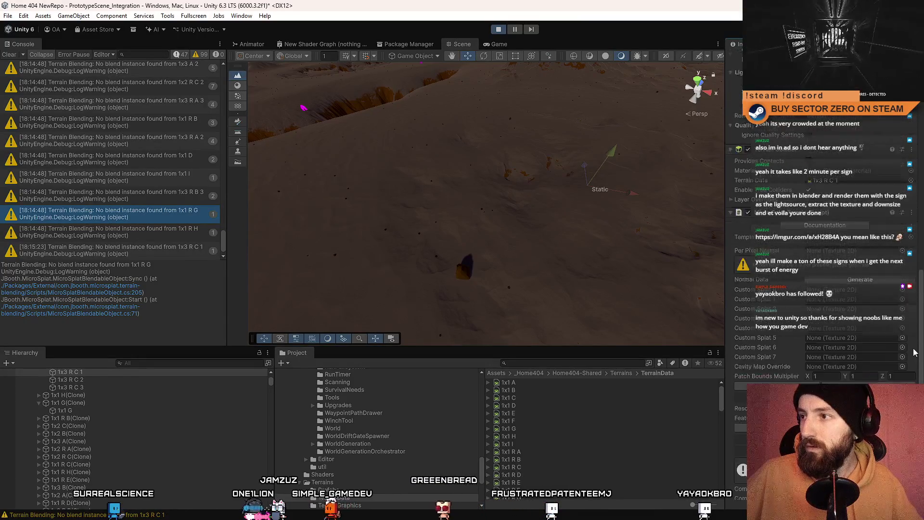
click(859, 257)
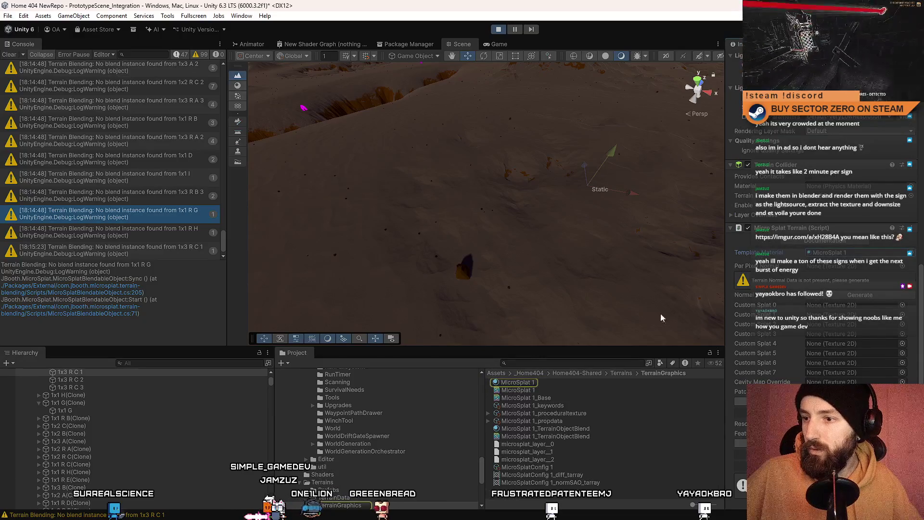
Step: Select MicroSplat 1 to show its shader settings in the Inspector
click(517, 381)
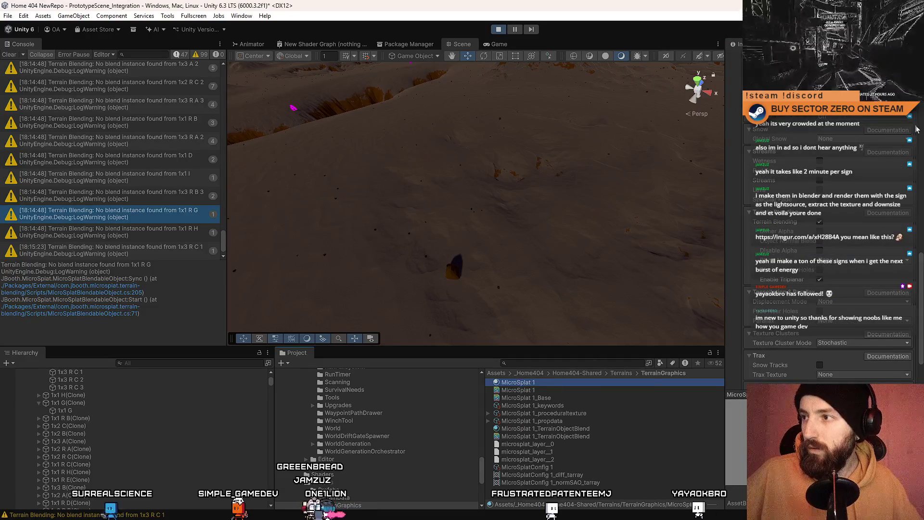
drag(920, 264, 920, 277)
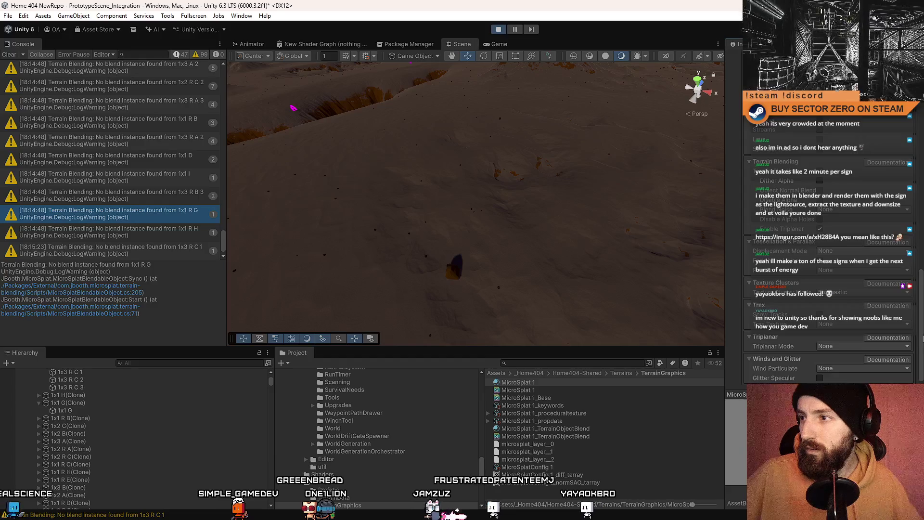
scroll(921, 277, up, 3)
scroll(916, 193, up, 5)
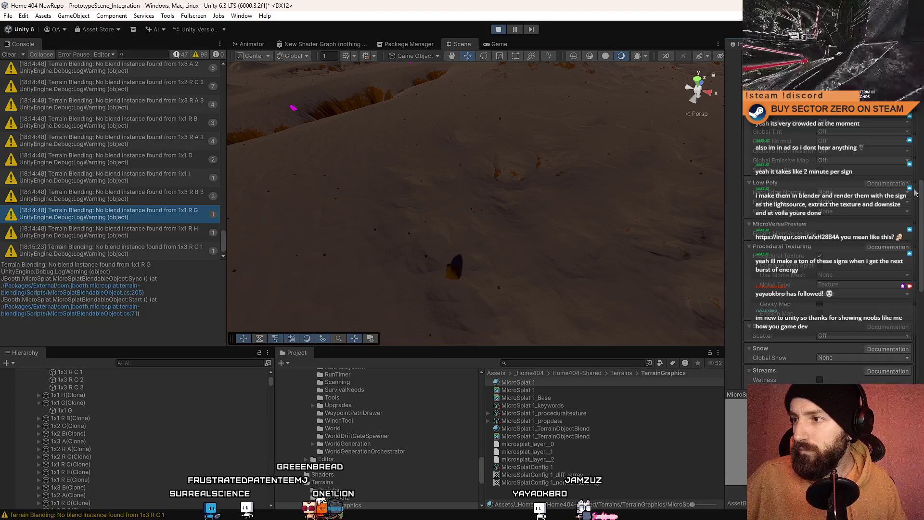
drag(915, 193, 912, 91)
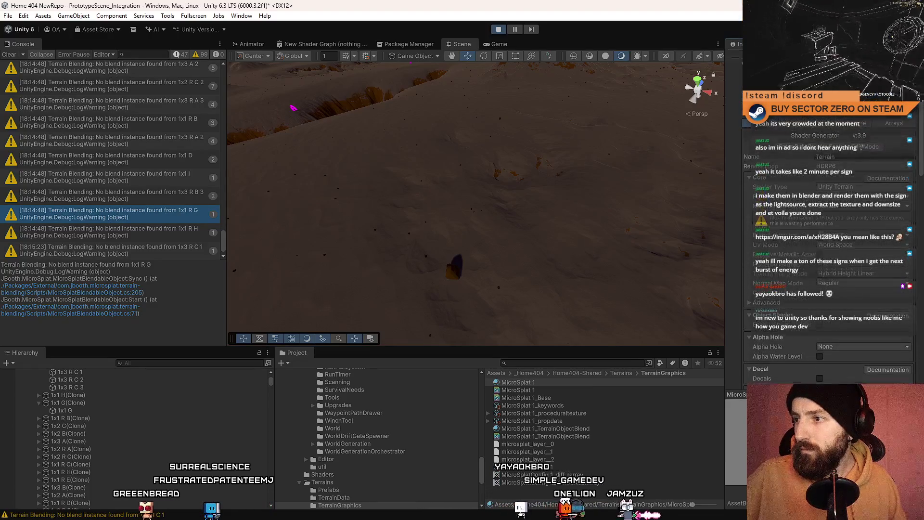
scroll(827, 241, up, 2)
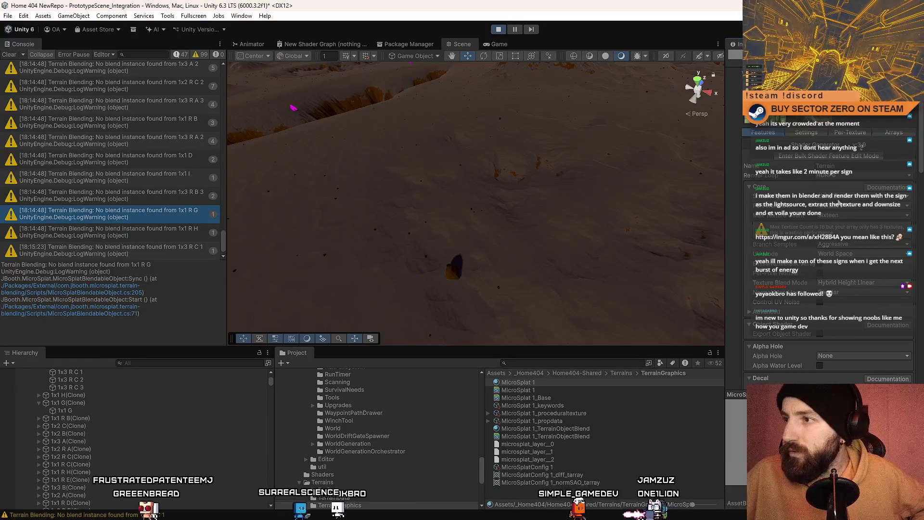
Step: Review the shader type, blend mode and advanced options without changing them
click(848, 196)
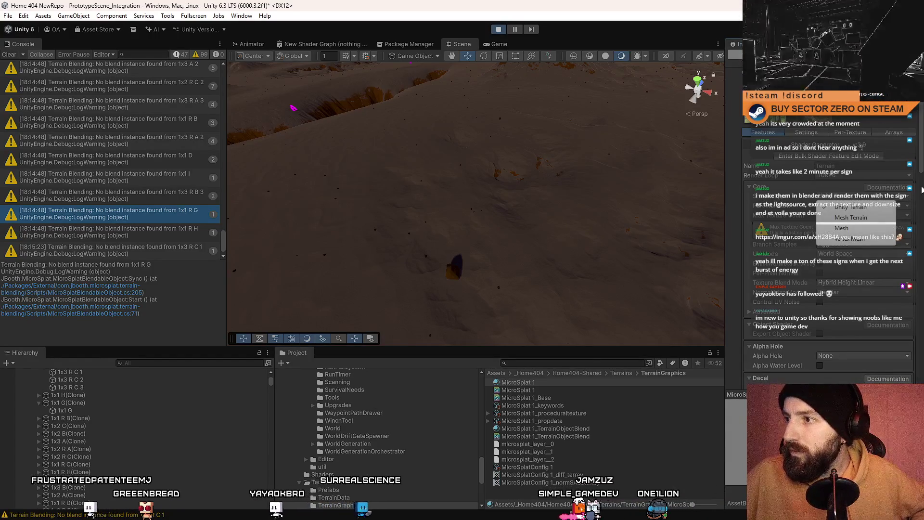
click(848, 207)
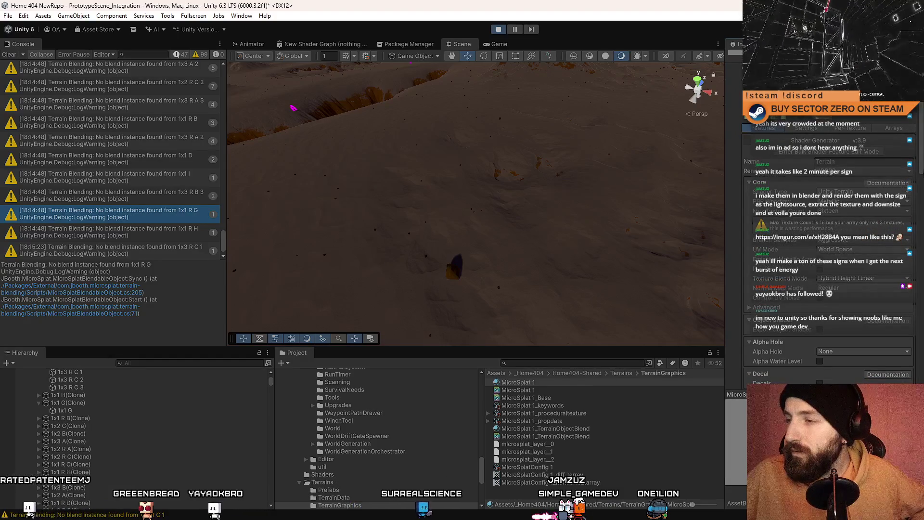
scroll(828, 241, down, 3)
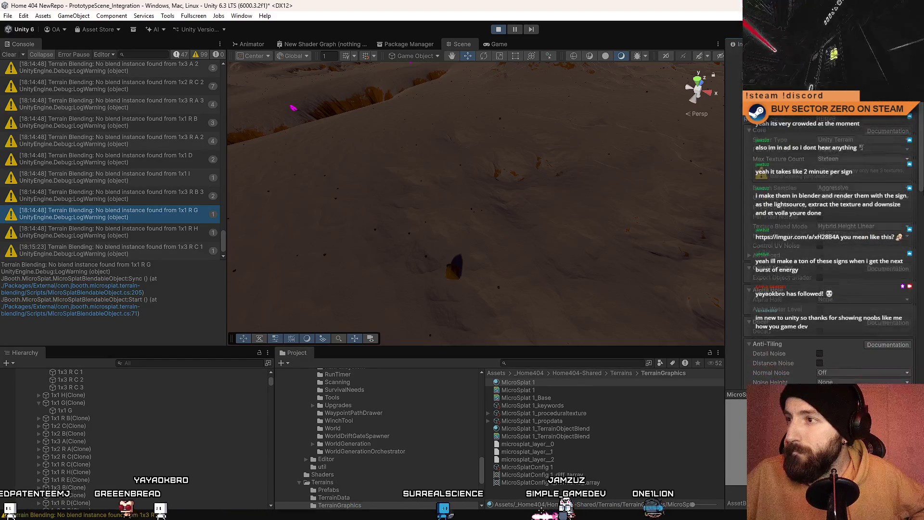
scroll(827, 241, down, 1)
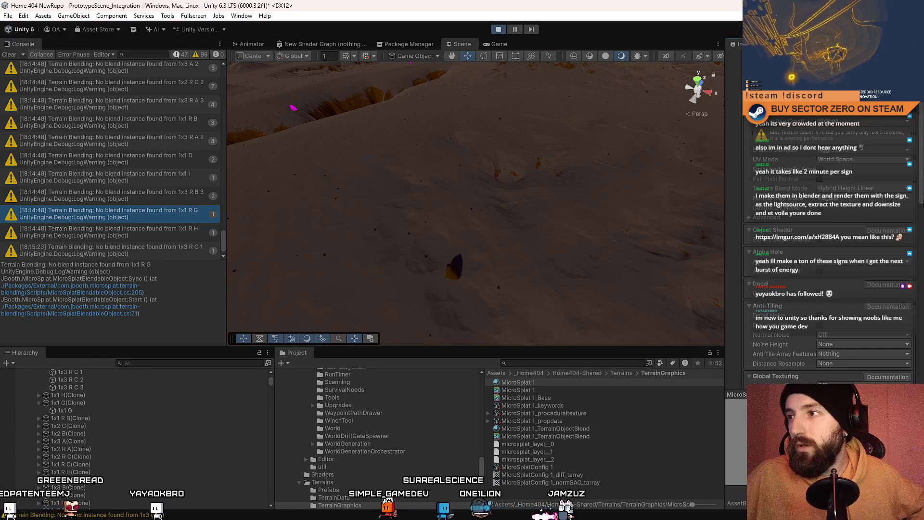
click(907, 188)
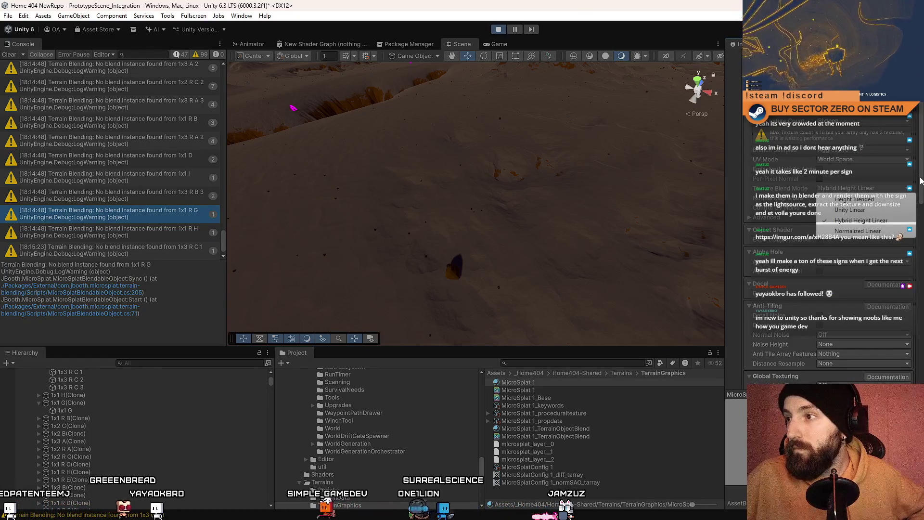
key(Escape)
drag(920, 180, 920, 194)
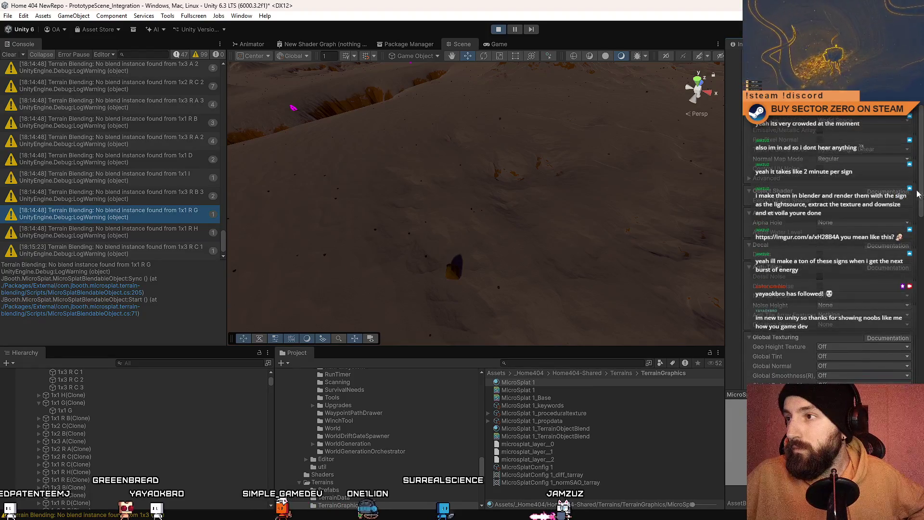
click(750, 179)
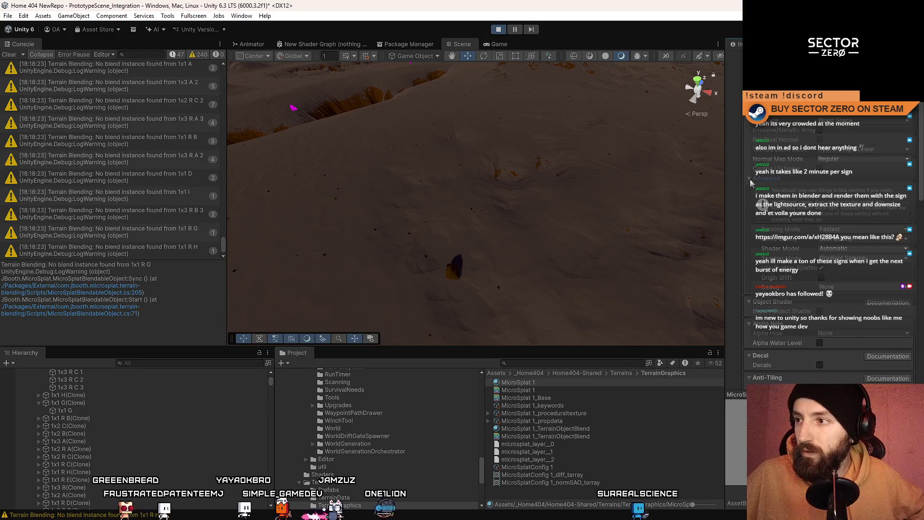
click(750, 178)
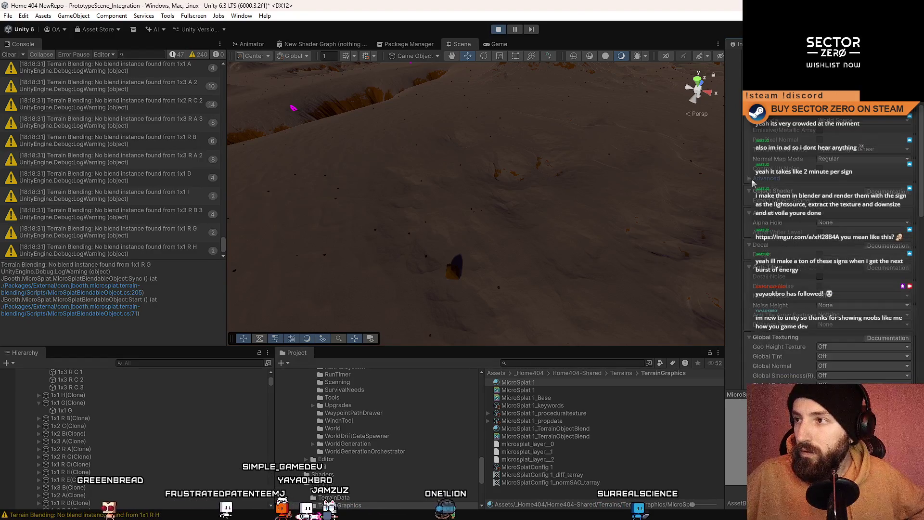
scroll(904, 159, up, 5)
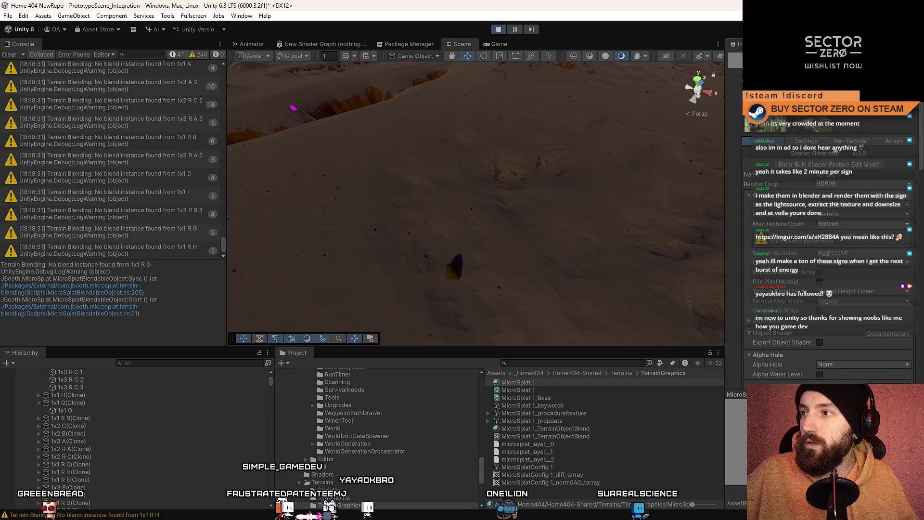
Step: Browse the material's Settings, Per-Texture and Arrays tabs
click(809, 142)
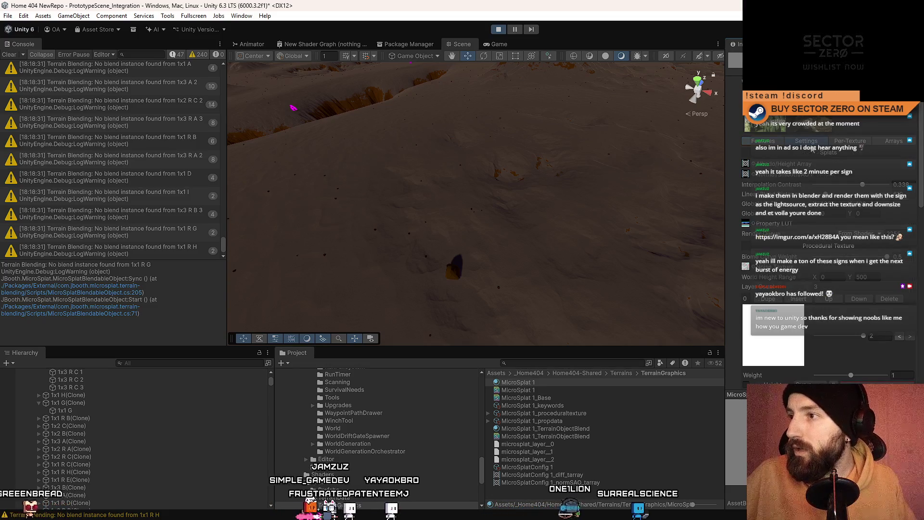
drag(920, 131, 920, 246)
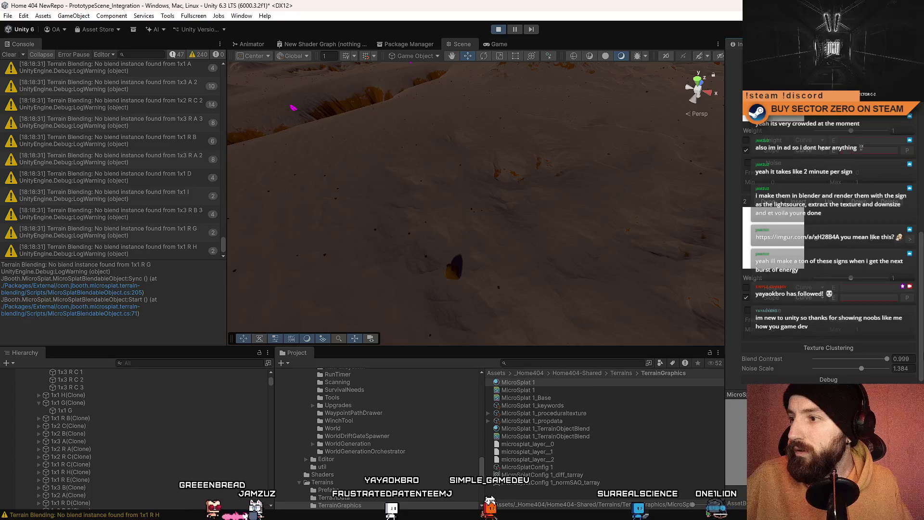
scroll(873, 126, up, 10)
click(850, 141)
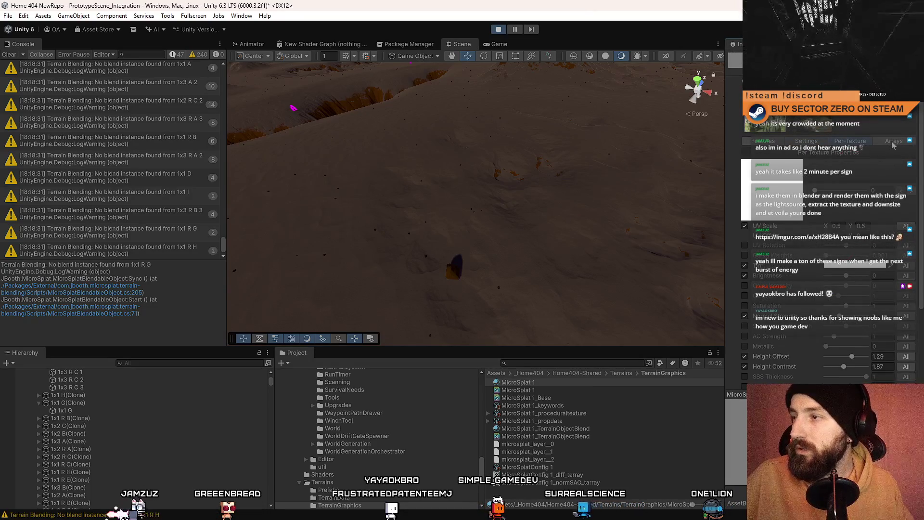
click(892, 144)
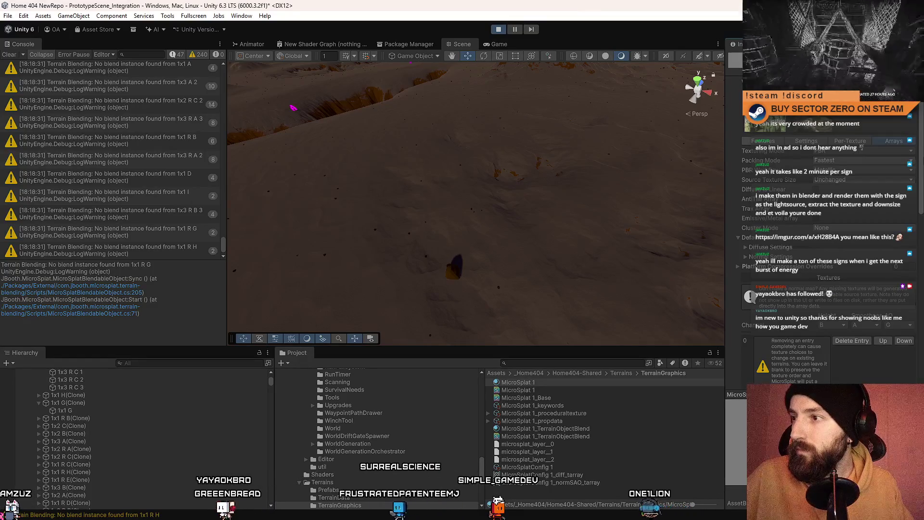
scroll(919, 172, down, 10)
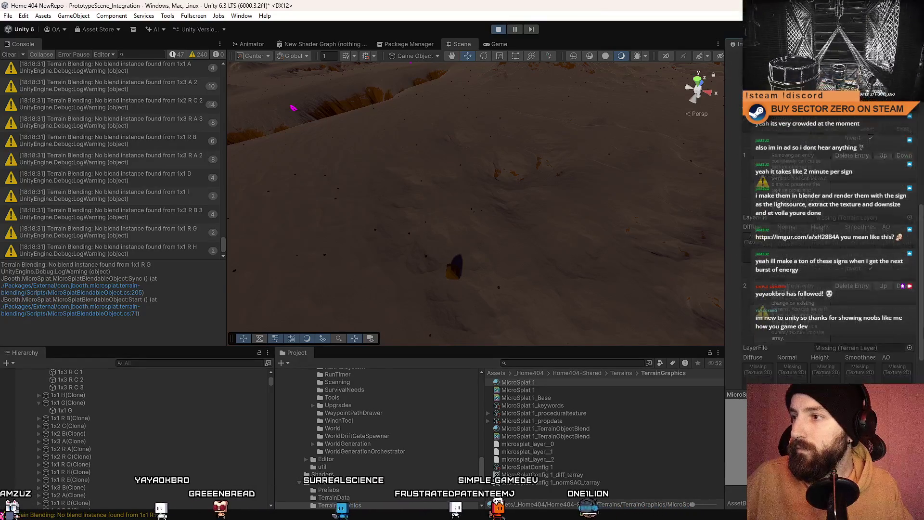
scroll(827, 217, up, 10)
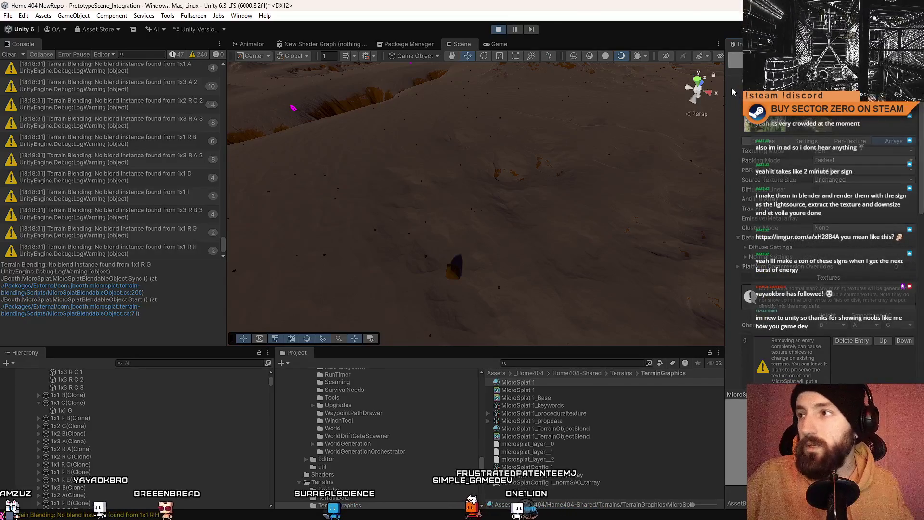
mouse_move(464, 180)
mouse_down()
mouse_move(517, 173)
mouse_move(243, 181)
mouse_move(292, 210)
mouse_move(509, 155)
mouse_move(437, 180)
mouse_move(596, 168)
mouse_move(504, 516)
mouse_move(510, 96)
mouse_move(524, 144)
mouse_move(552, 94)
mouse_move(610, 186)
mouse_move(534, 186)
mouse_up()
Step: Assign MicroSplat 1 to the terrain's Material slot
click(561, 189)
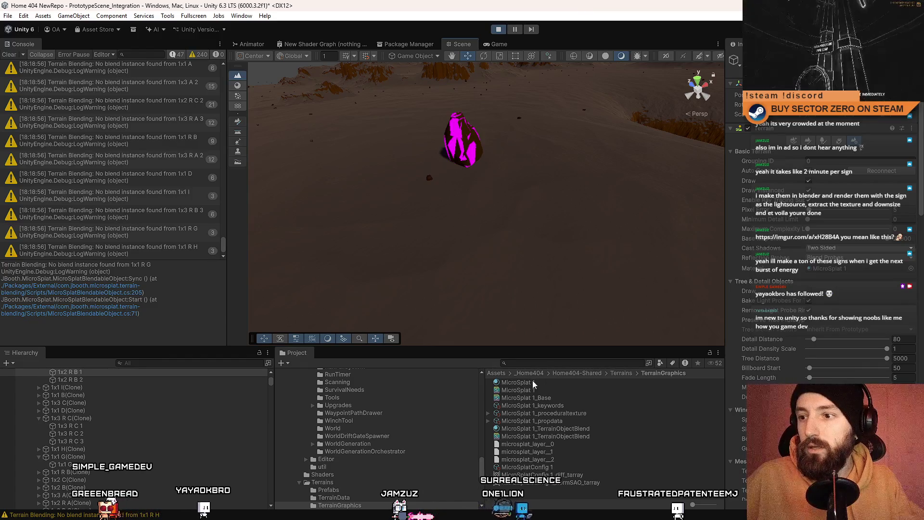
drag(531, 382, 847, 275)
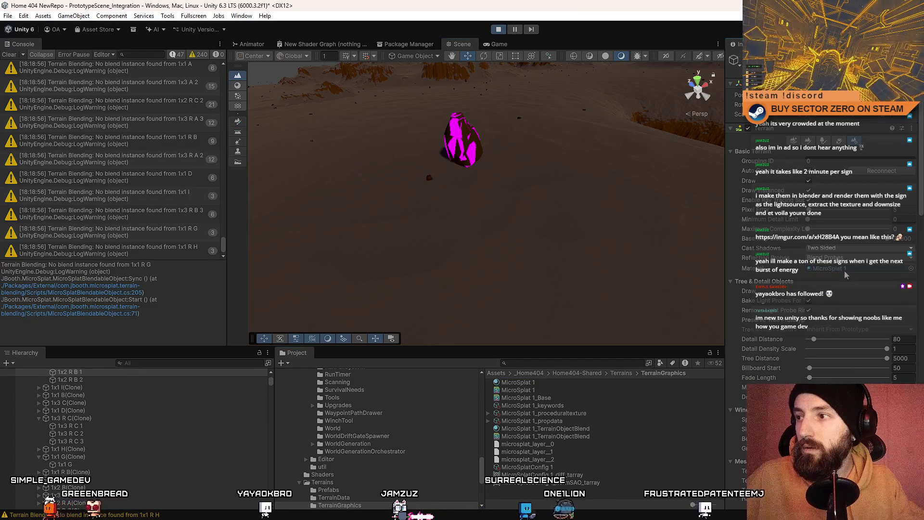
mouse_move(563, 213)
mouse_down()
mouse_move(548, 173)
mouse_move(495, 182)
mouse_up()
Step: Set the rock's Element 1 material to MicroSplat 1_TerrainObjectBlend so it blends brown
click(495, 182)
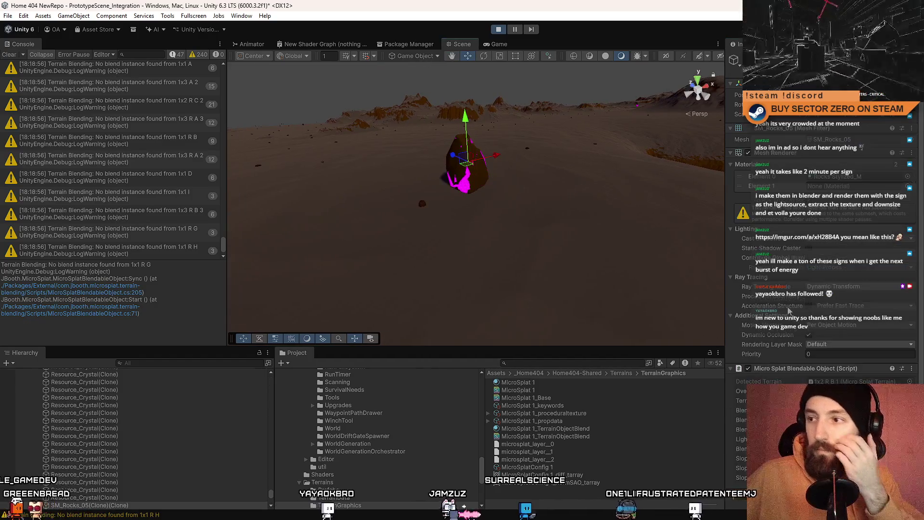
click(751, 367)
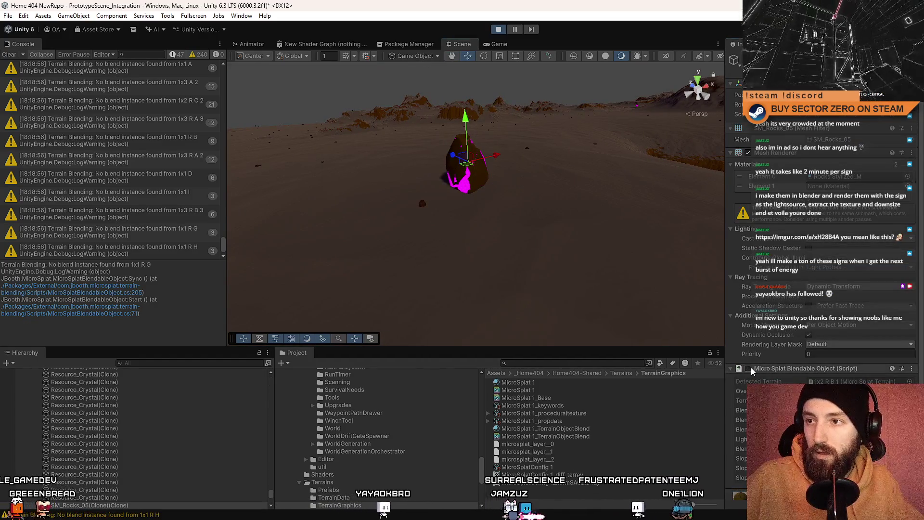
click(748, 368)
mouse_move(409, 151)
mouse_down()
mouse_move(505, 175)
mouse_move(527, 235)
mouse_move(481, 255)
mouse_up()
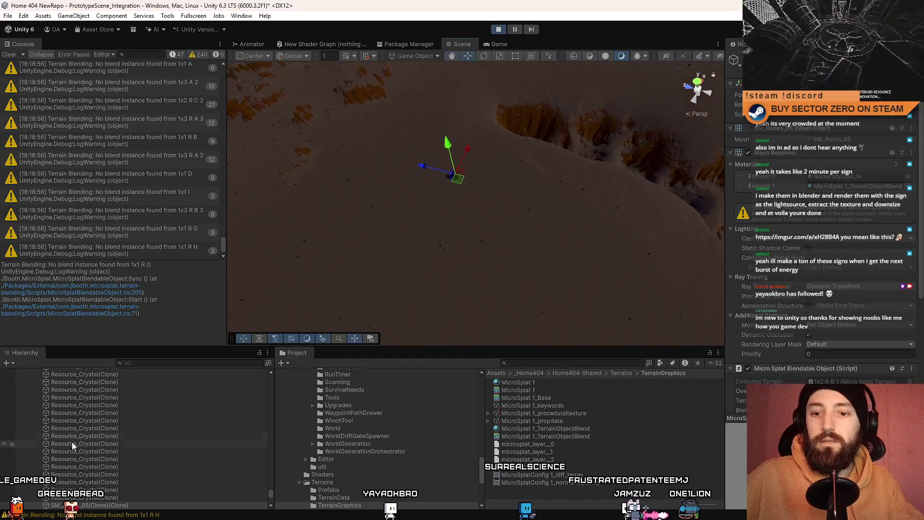
scroll(108, 446, up, 2)
scroll(218, 465, up, 5)
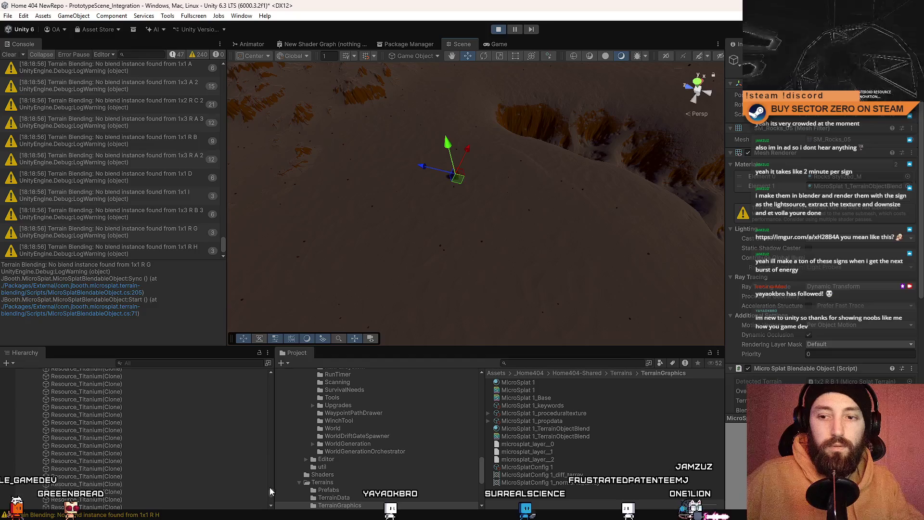
scroll(483, 145, down, 3)
click(417, 137)
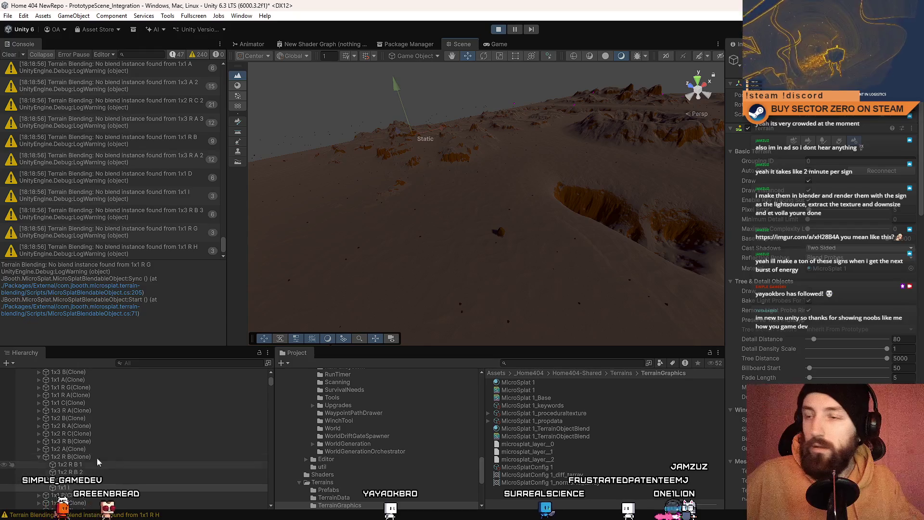
Step: Orbit and zoom over the brown blended terrain, then clear the Console's Terrain Blending warnings
mouse_move(421, 164)
mouse_down()
mouse_move(418, 142)
mouse_move(331, 312)
mouse_move(330, 289)
mouse_move(288, 288)
mouse_up()
mouse_move(142, 289)
mouse_down()
mouse_move(354, 237)
mouse_move(340, 241)
mouse_move(350, 249)
mouse_move(431, 233)
mouse_move(380, 260)
mouse_move(397, 283)
mouse_move(527, 314)
mouse_move(371, 200)
mouse_move(433, 207)
mouse_move(336, 216)
mouse_up()
mouse_move(16, 245)
mouse_down()
mouse_move(176, 215)
mouse_move(376, 212)
mouse_up()
scroll(892, 326, down, 5)
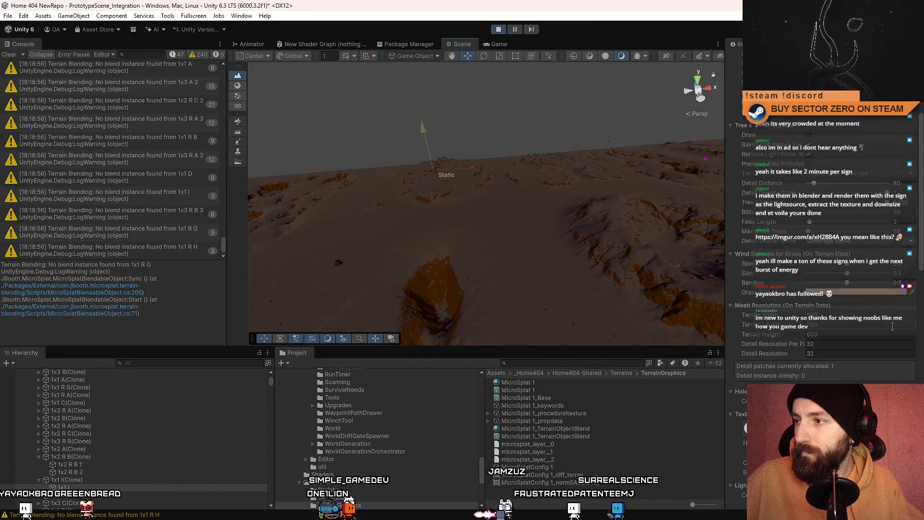
scroll(822, 288, down, 10)
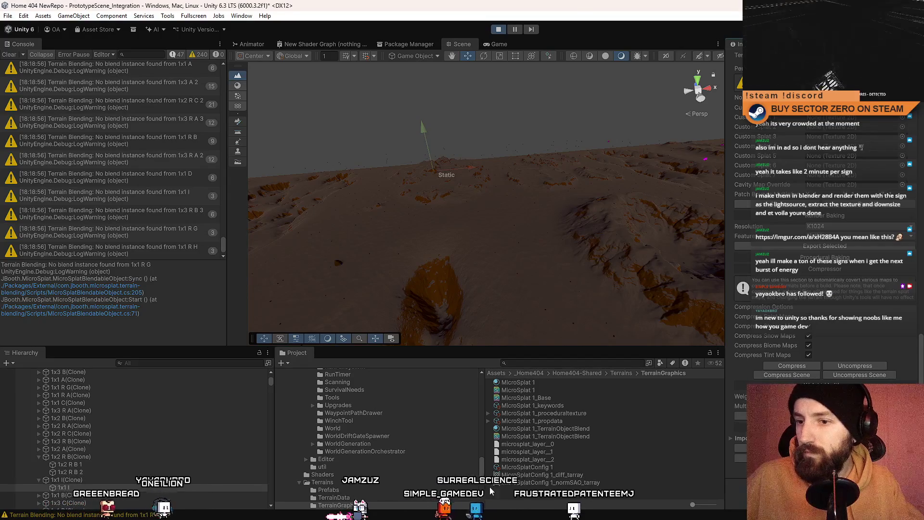
scroll(182, 446, down, 3)
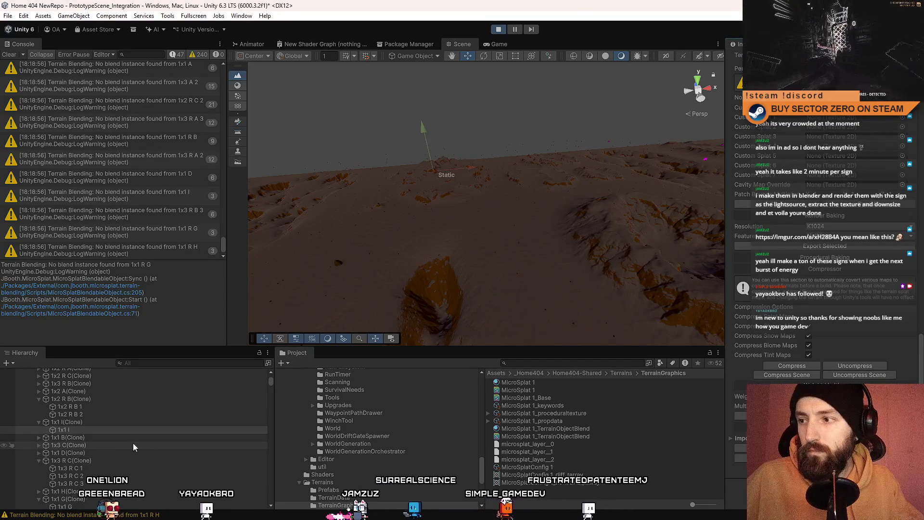
mouse_move(595, 279)
mouse_down()
mouse_move(532, 213)
mouse_move(495, 218)
mouse_move(521, 212)
mouse_move(495, 196)
mouse_move(481, 227)
mouse_up()
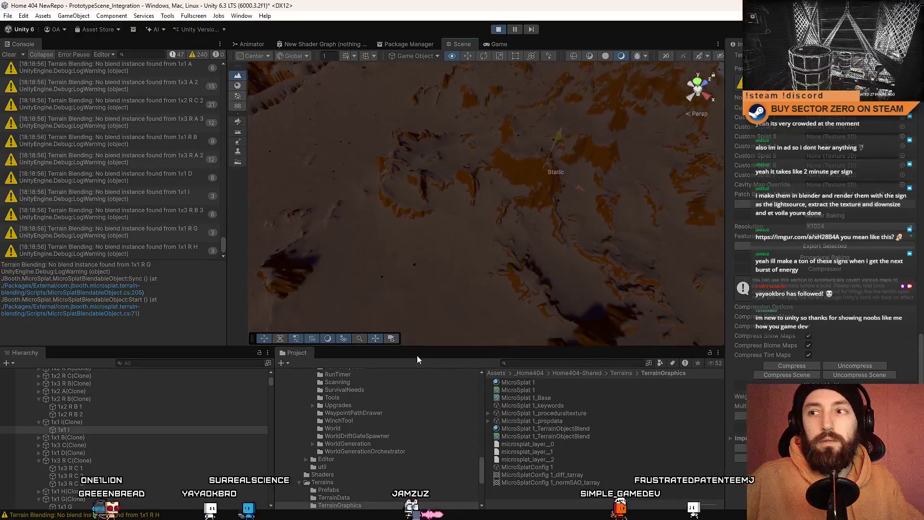
mouse_move(500, 337)
mouse_down()
mouse_move(457, 310)
mouse_move(305, 310)
mouse_move(613, 289)
mouse_move(625, 268)
mouse_move(697, 248)
mouse_move(639, 273)
mouse_move(597, 246)
mouse_move(455, 247)
mouse_move(351, 278)
mouse_move(241, 331)
mouse_up()
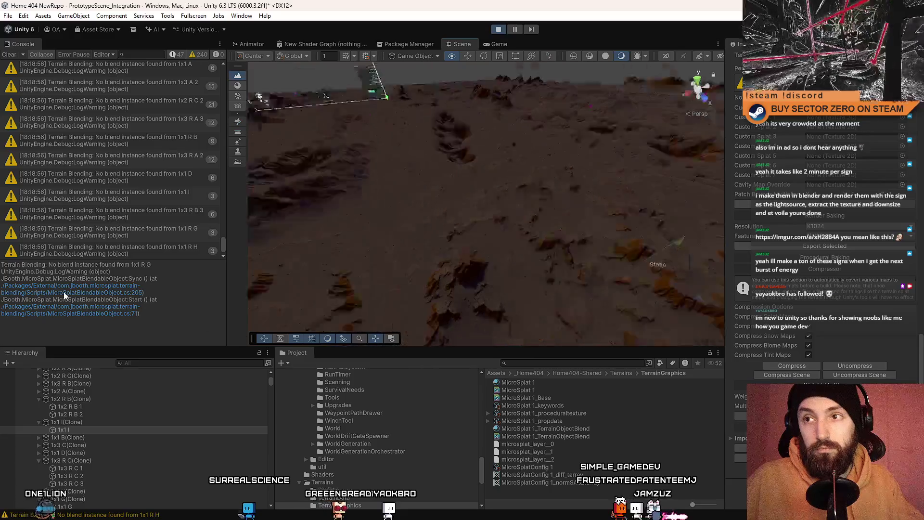
scroll(354, 332, down, 5)
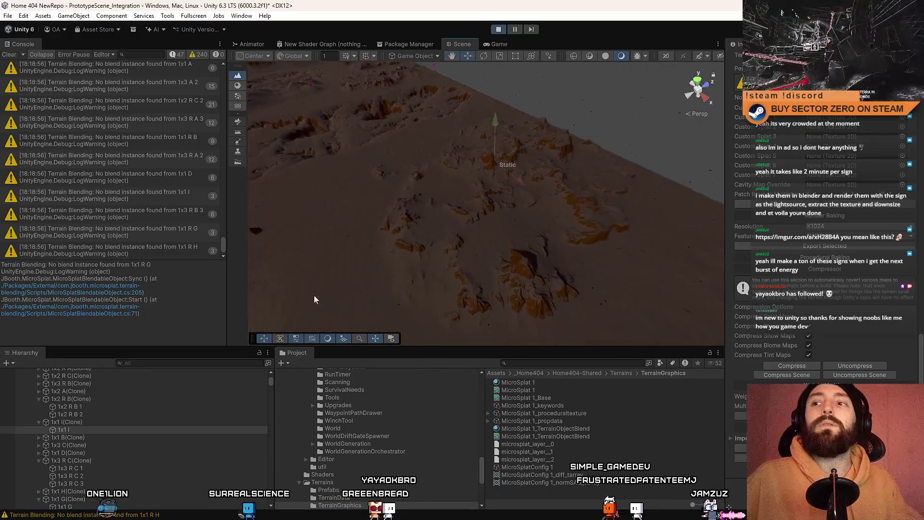
click(4, 56)
Step: Select the 1x2 R B 1 and 1x2 R B 2 tiles, dismissing the context menu unused
click(96, 406)
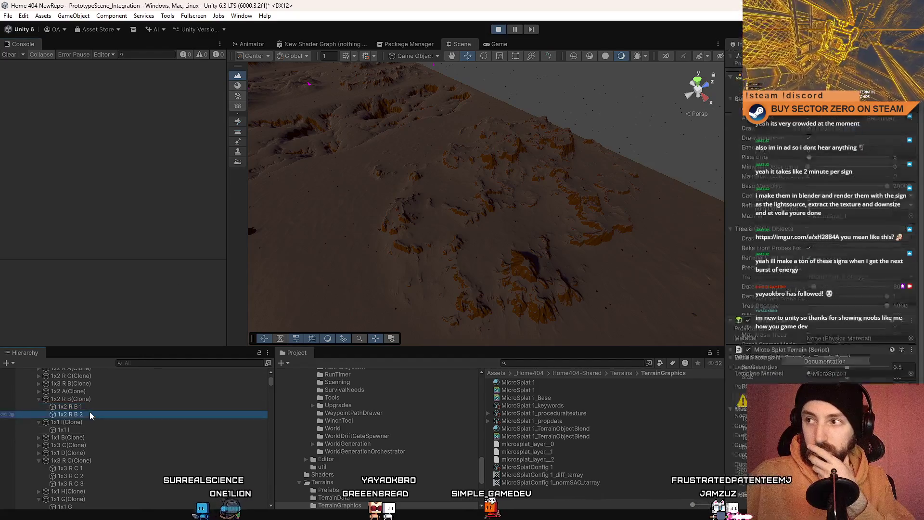
click(89, 415)
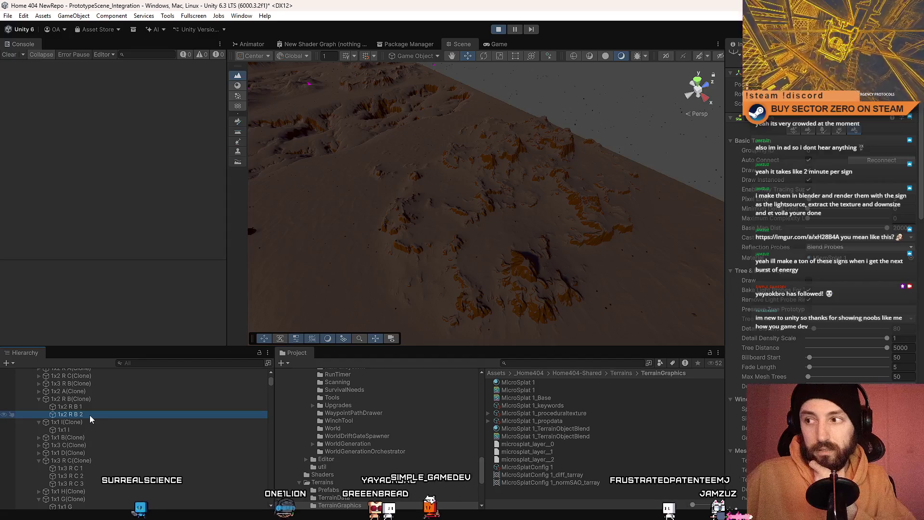
right_click(89, 415)
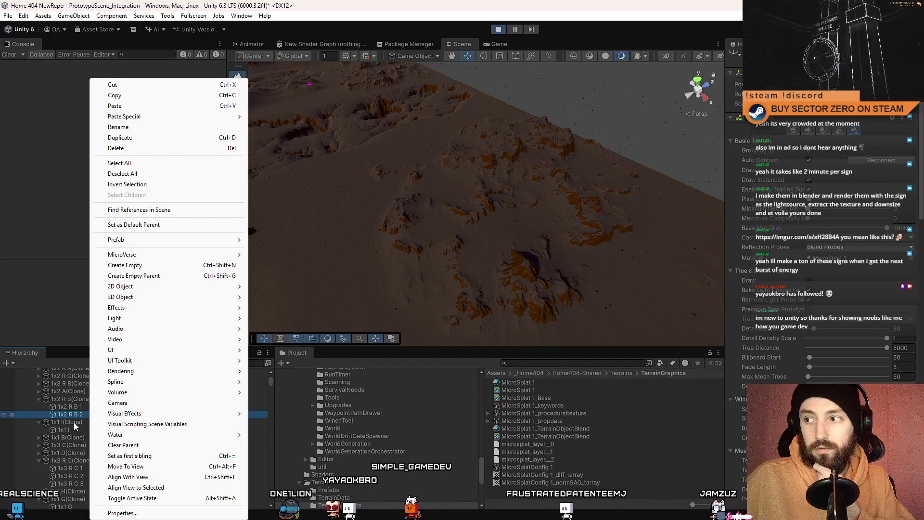
key(Escape)
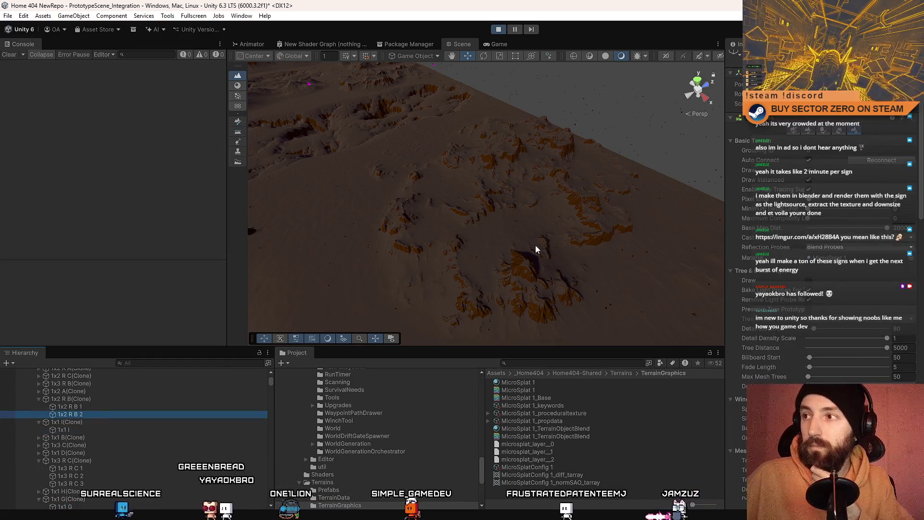
Step: Select terrain tile 1x1 I, check its empty Per Pixel Normal setting, and frame it
click(501, 218)
scroll(854, 277, down, 2)
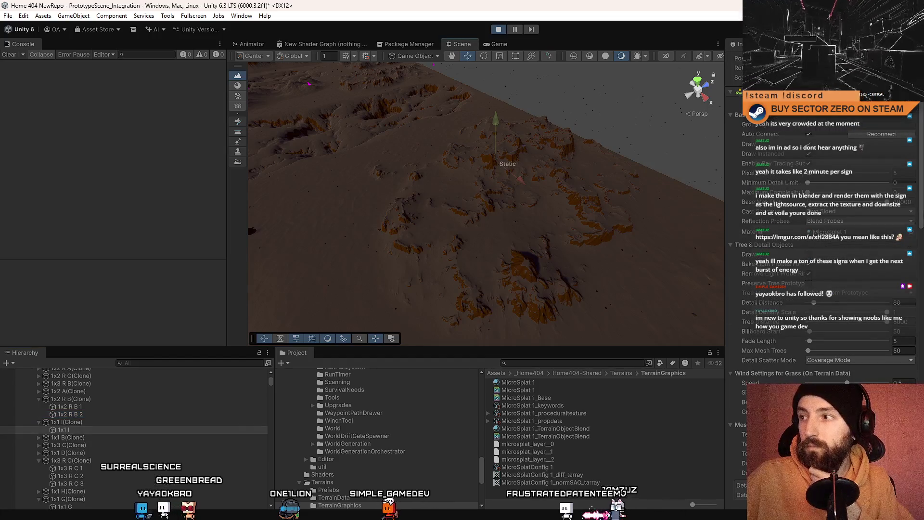
scroll(920, 211, down, 10)
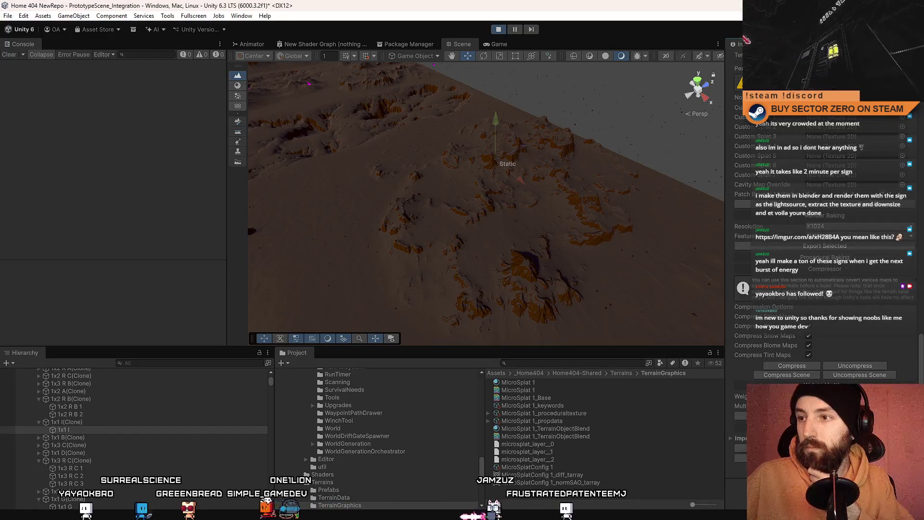
scroll(920, 317, up, 7)
scroll(919, 316, down, 4)
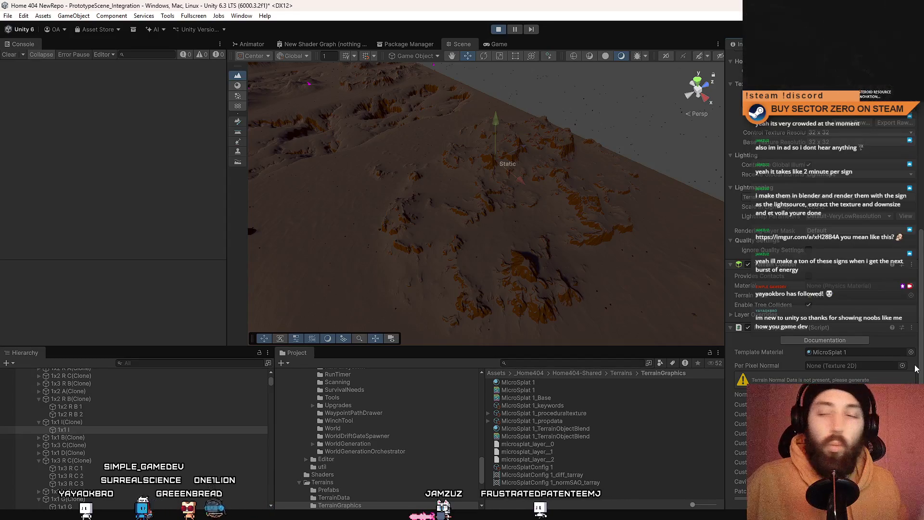
scroll(916, 369, up, 10)
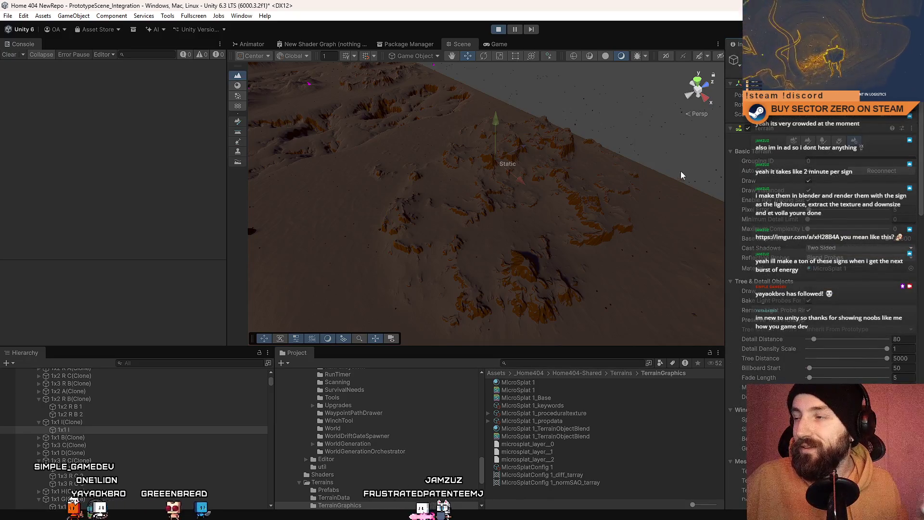
drag(660, 169, 554, 139)
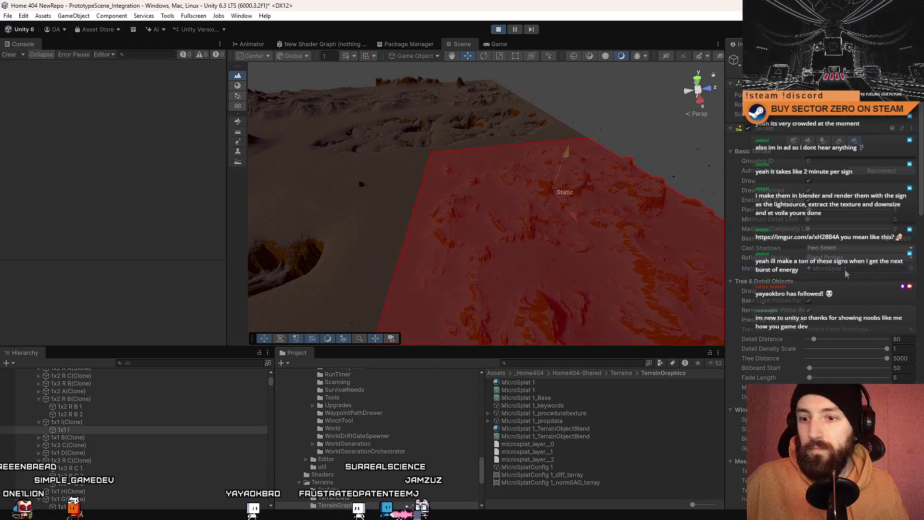
double_click(133, 425)
Step: In Update, add an if (delay > 0) block that counts delay down by deltaTime
key(alt+Tab)
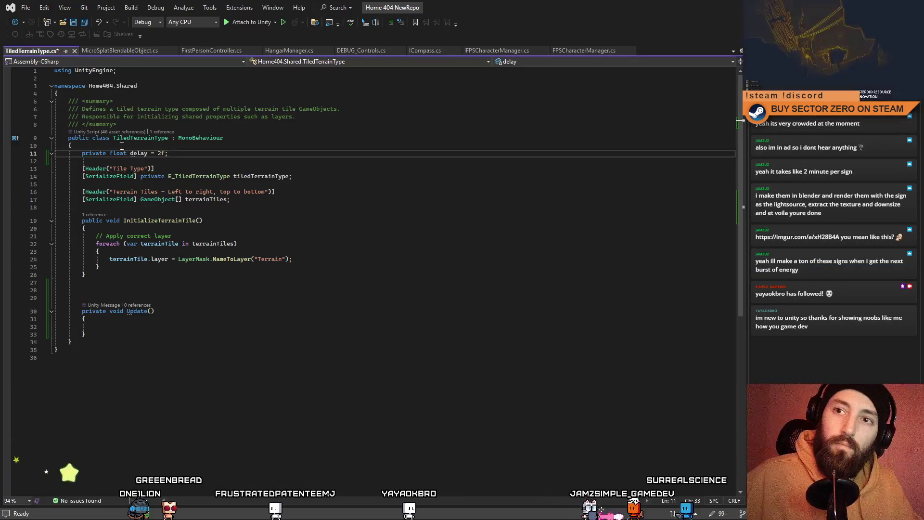
click(172, 327)
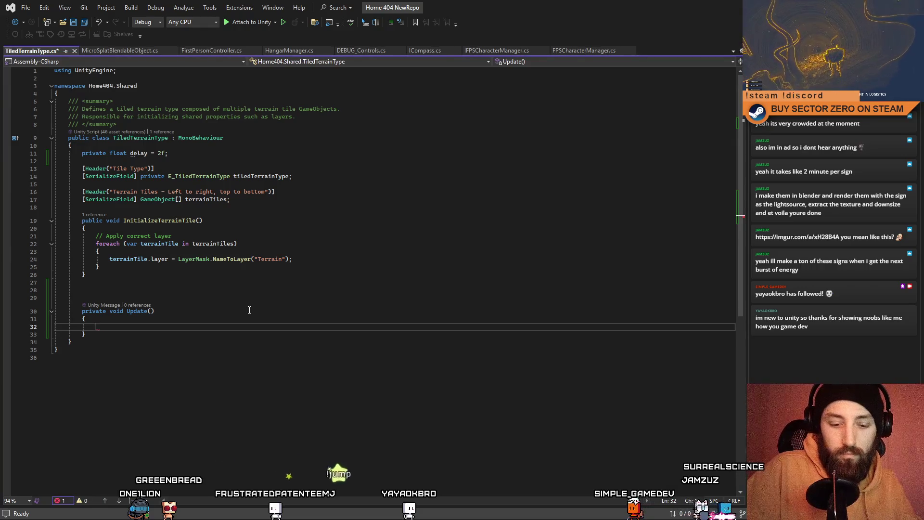
text(if)
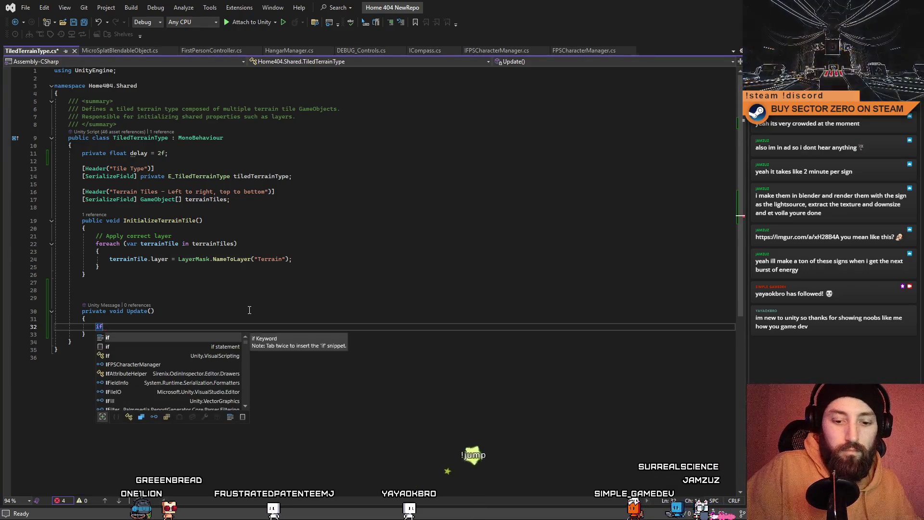
text((dela)
key(Tab)
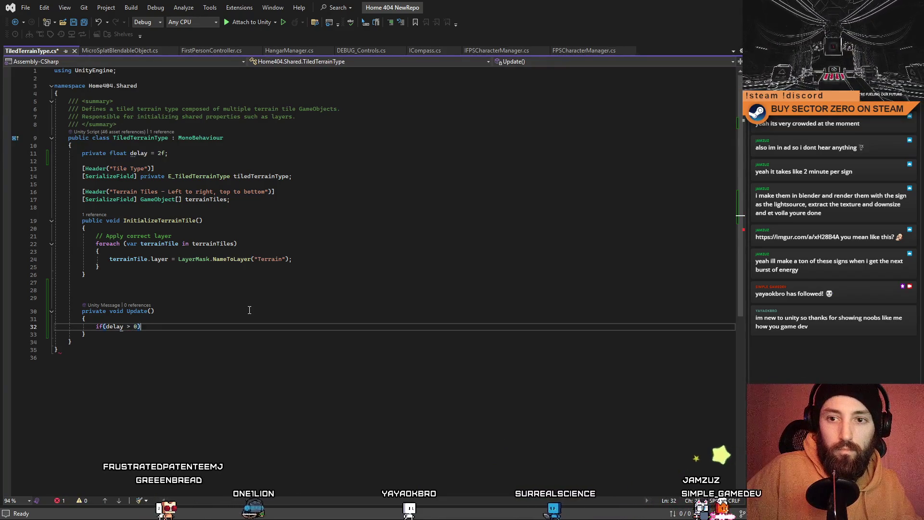
key(Return)
text({)
key(Return)
text(delay -= Time)
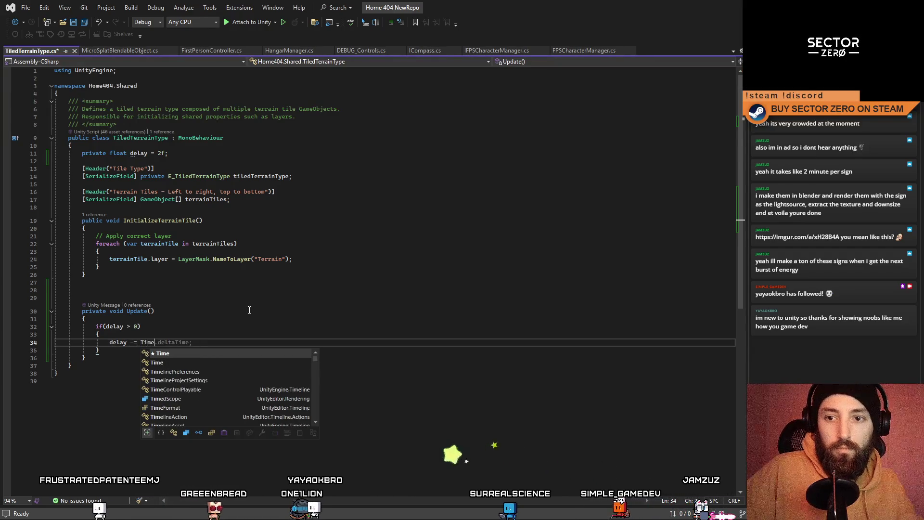
key(Tab)
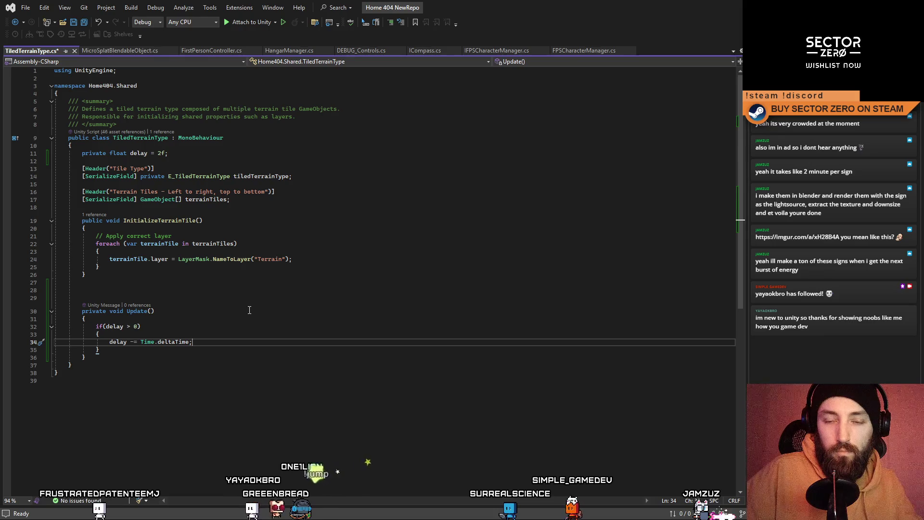
Step: Nest a delay <= 0 check inside the countdown block, after the countdown line
key(Down)
key(Return)
key(Return)
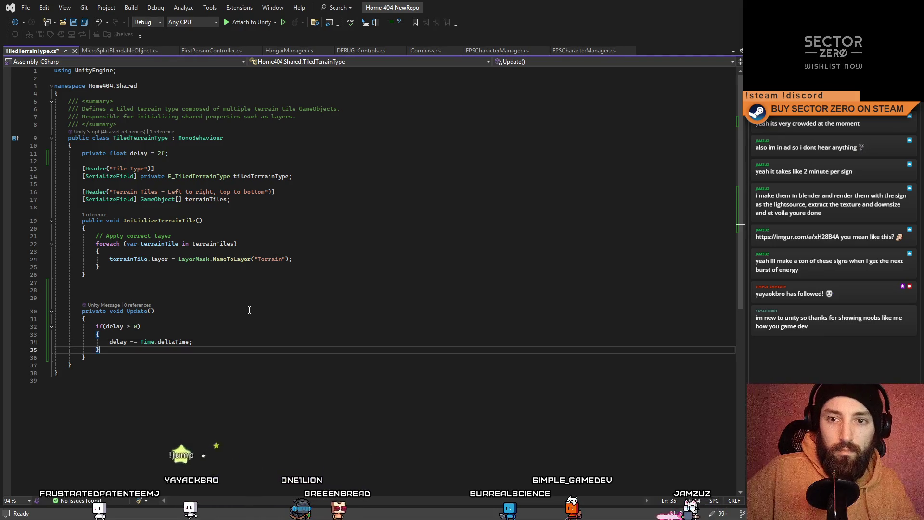
text(if()
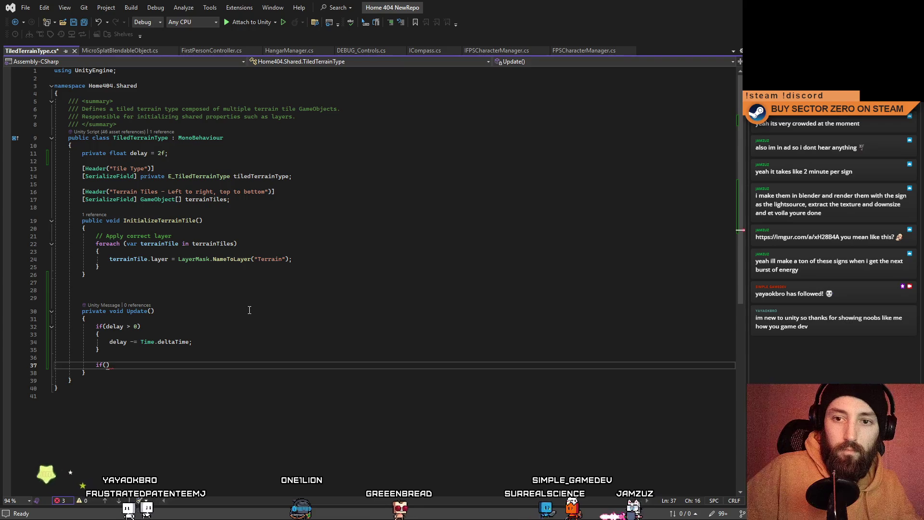
text(de)
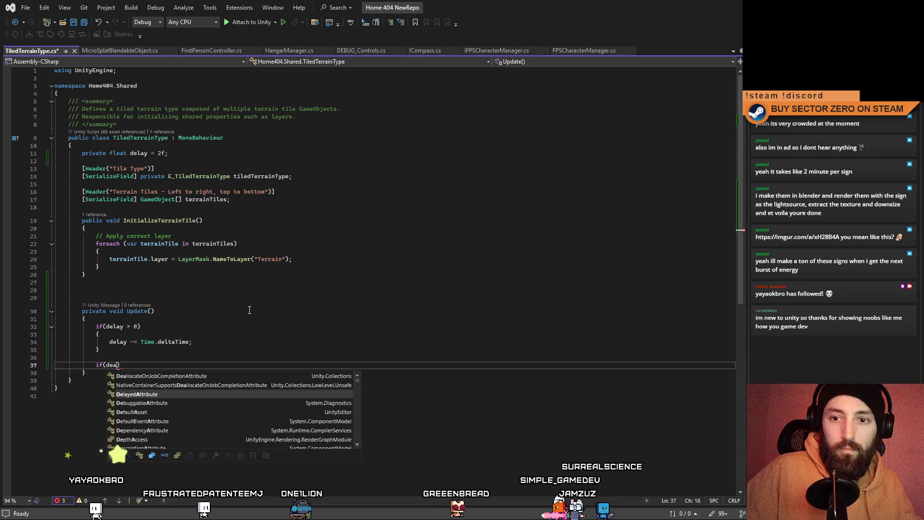
key(Tab)
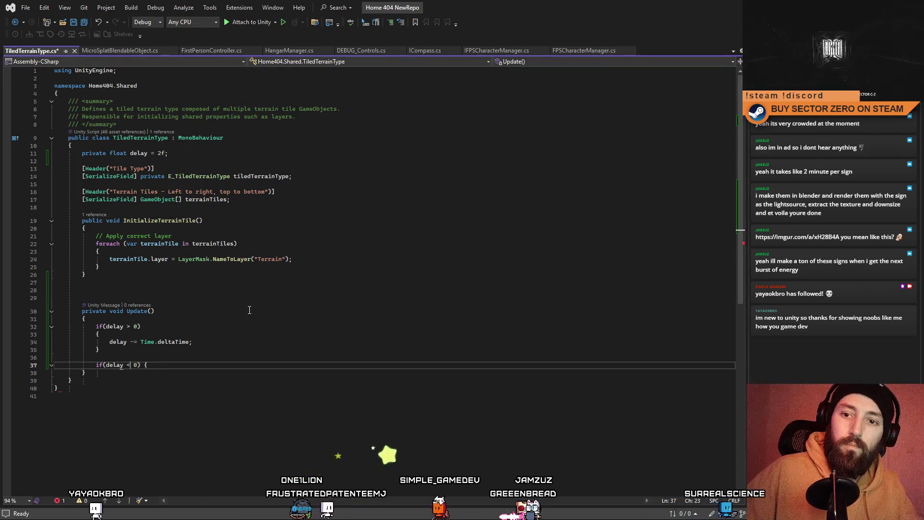
key(ctrl+x)
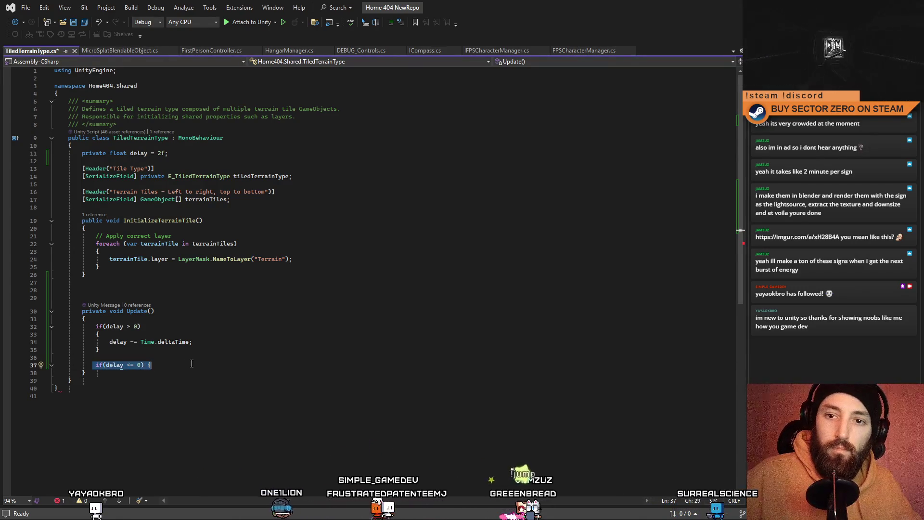
click(219, 343)
key(Return)
key(ctrl+v)
key(Return)
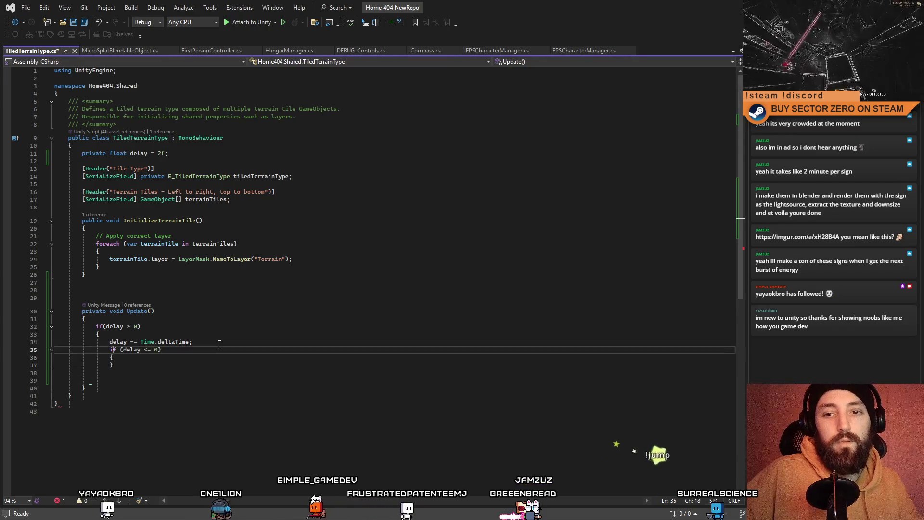
key(Down)
key(Down)
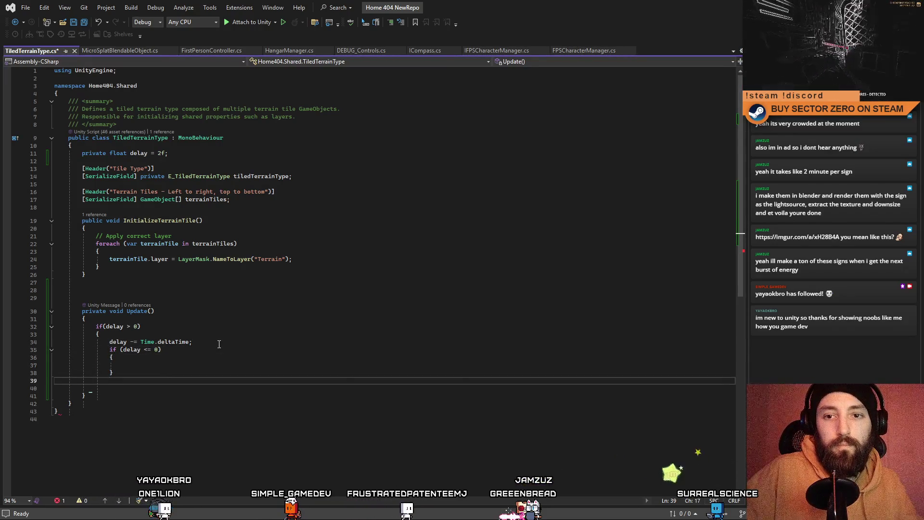
text(})
Step: Copy the terrain-tile foreach loop into the inner check and delete its layer assignment
click(170, 365)
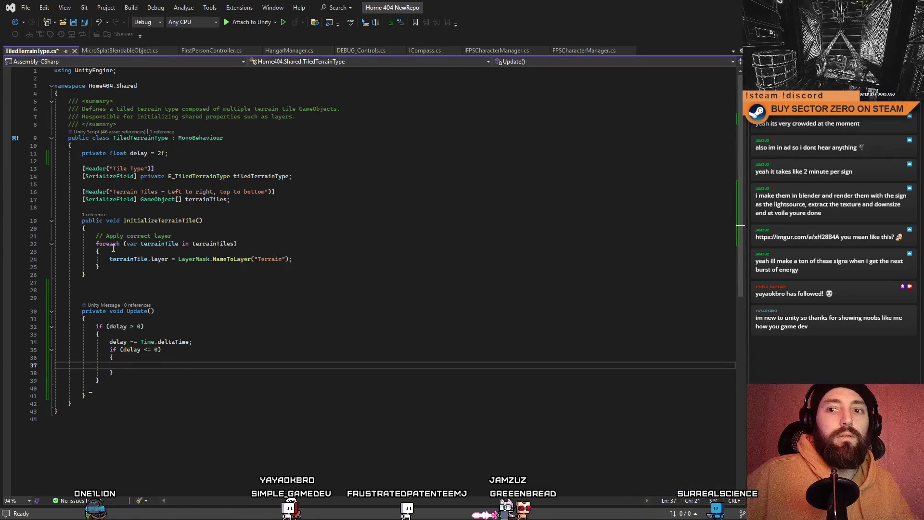
drag(94, 244, 131, 266)
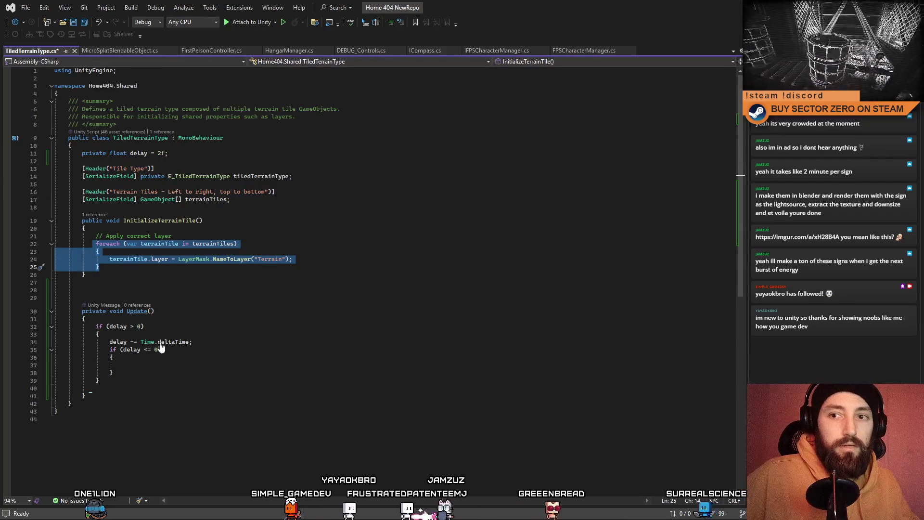
click(142, 363)
key(ctrl+v)
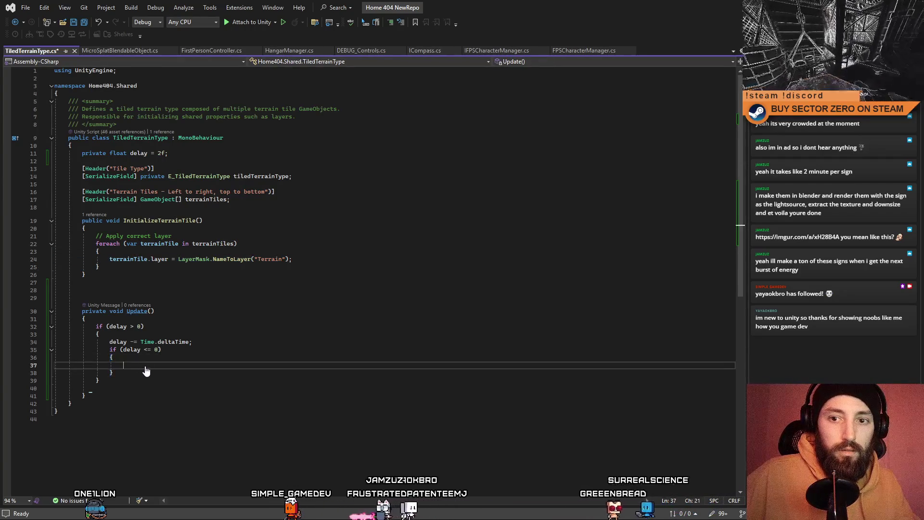
click(273, 366)
drag(137, 380, 374, 380)
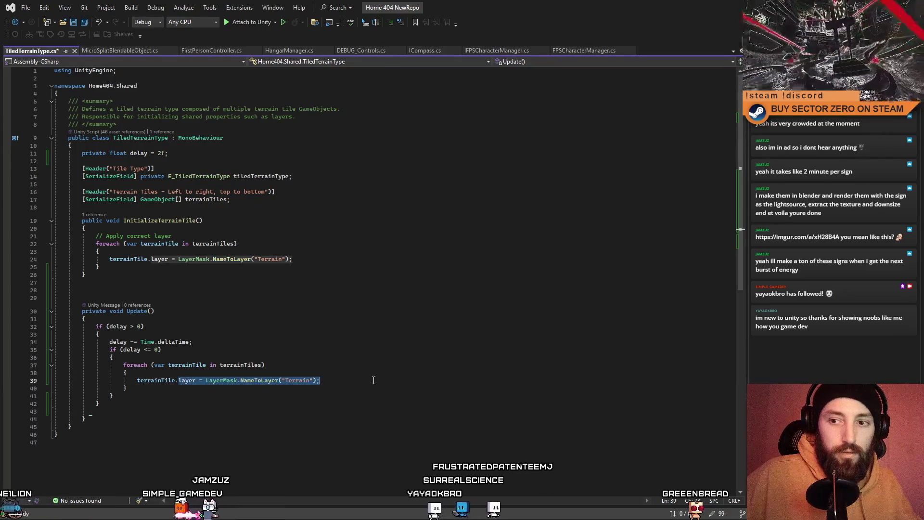
key(BackSpace)
Step: In the loop, set each tile's GetComponent<Terrain>().enabled to false, then true
key(ctrl+space)
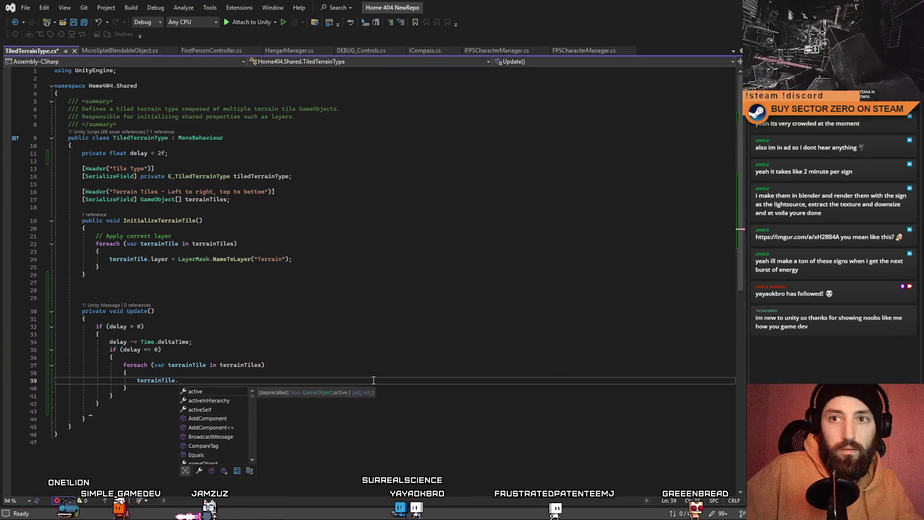
text(g)
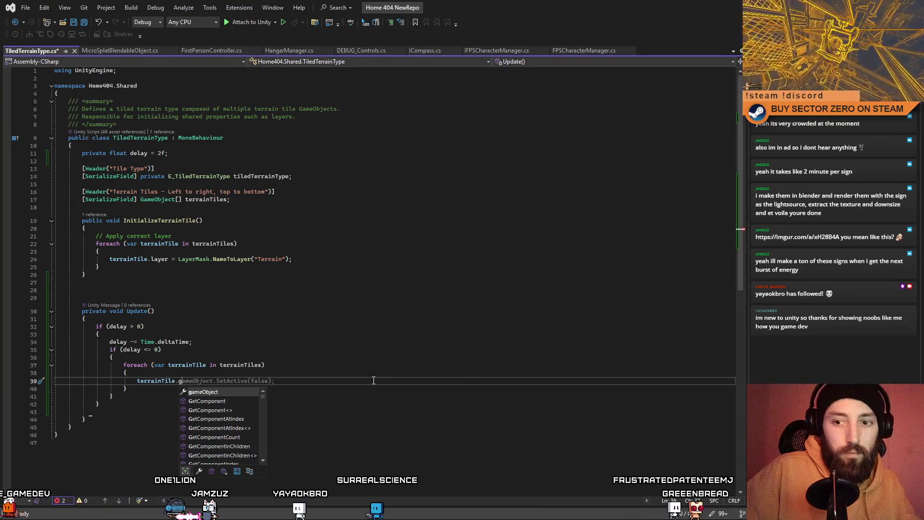
key(Tab)
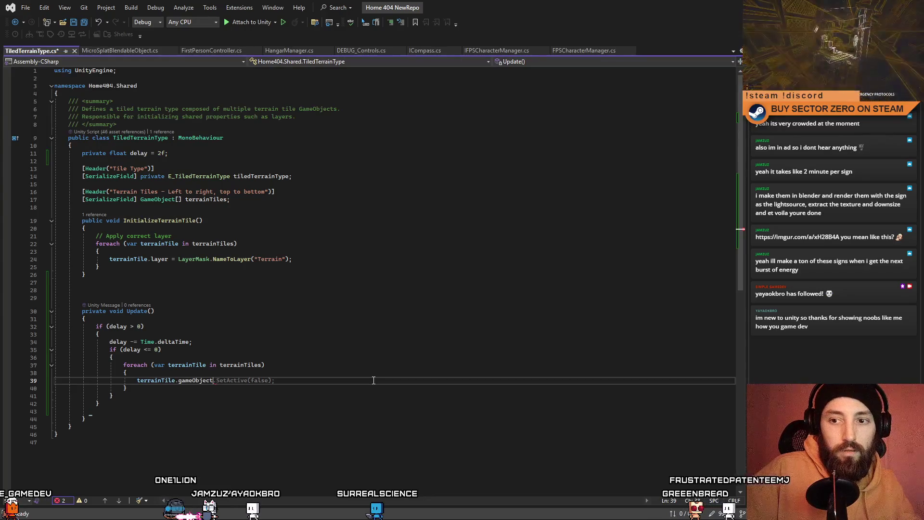
text(Get)
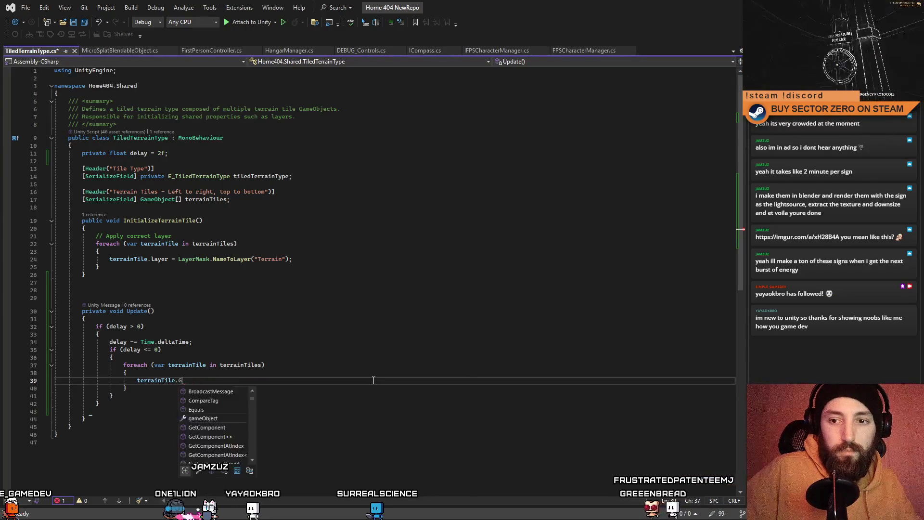
key(Tab)
text(<)
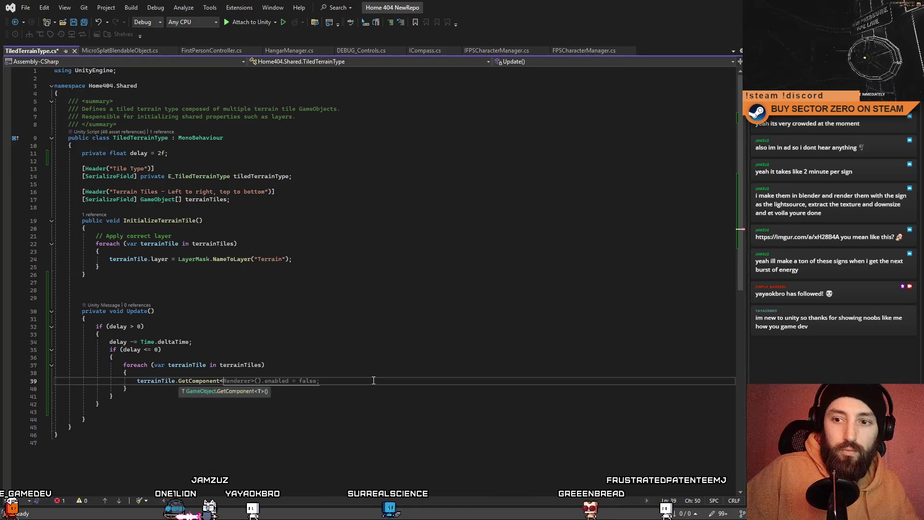
text(Terrain>)
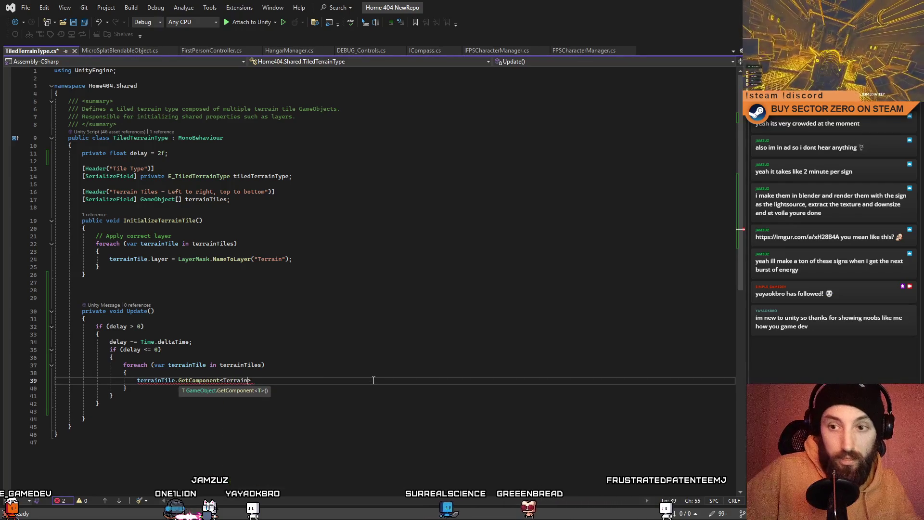
text(().ena)
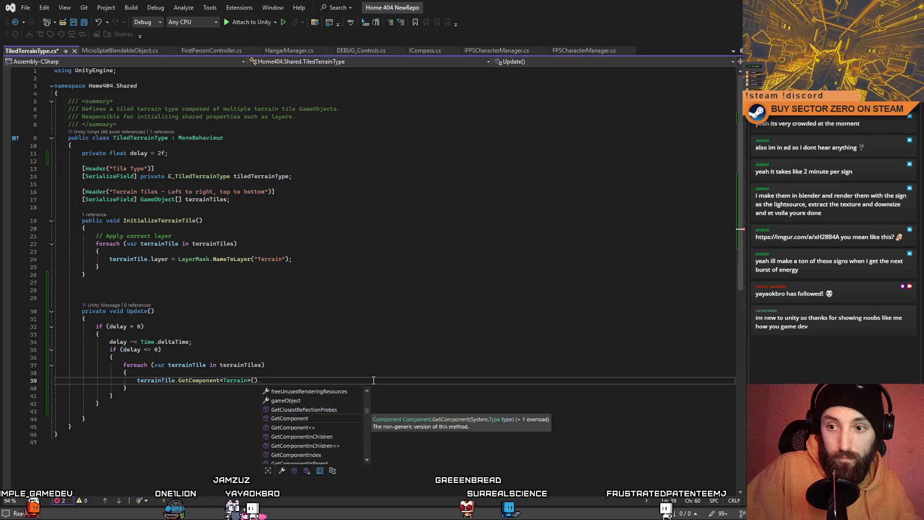
key(Tab)
key(Tab)
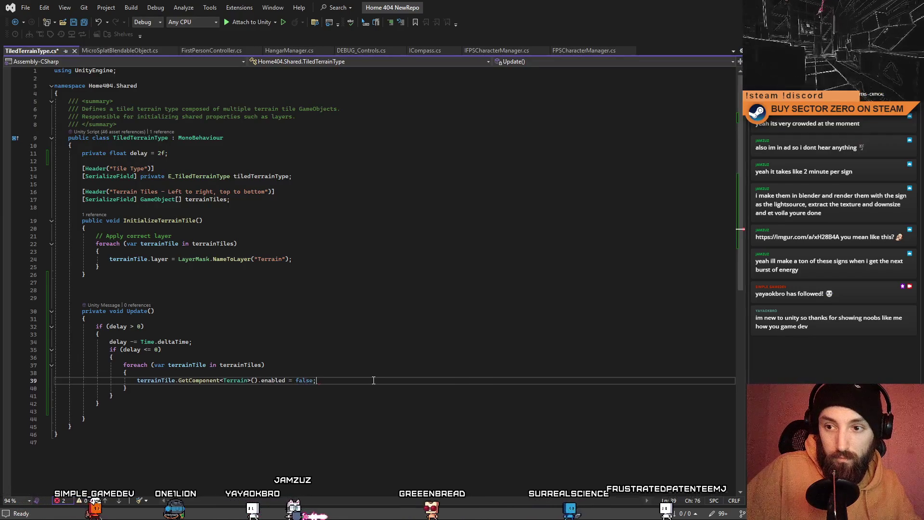
key(Return)
drag(137, 380, 366, 381)
click(362, 384)
key(ctrl+d)
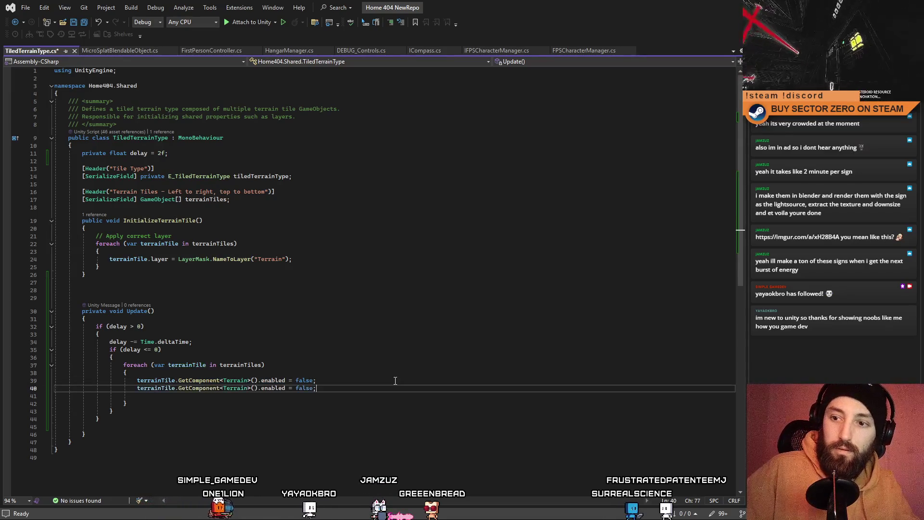
key(BackSpace)
key(BackSpace)
text(true)
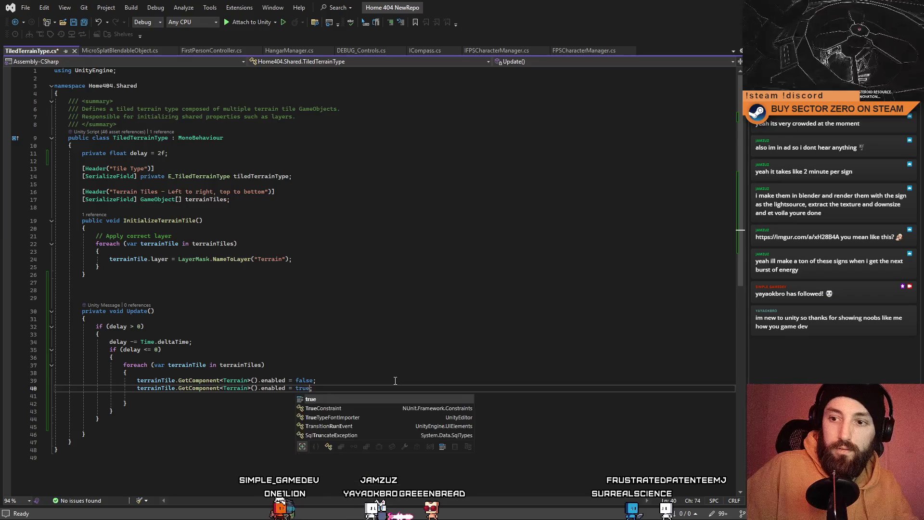
key(Return)
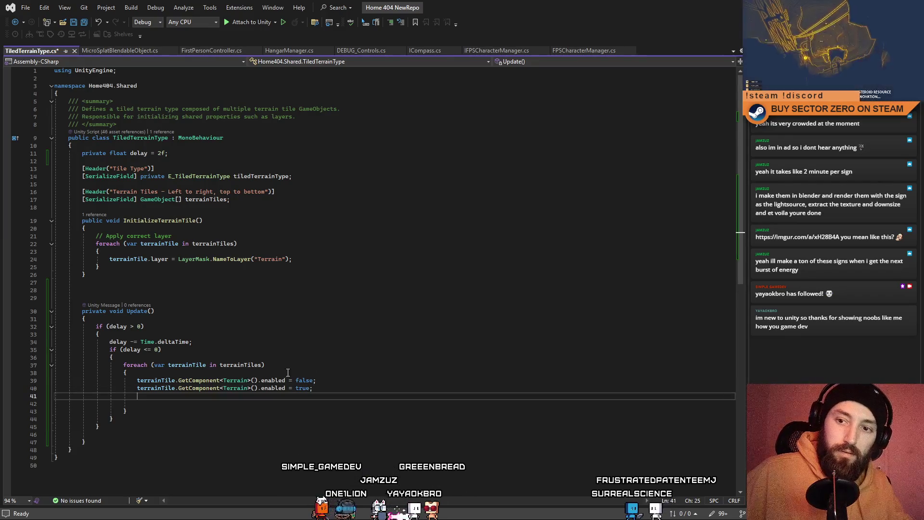
Step: Add lines deactivating and reactivating each tile with SetActive(false) and SetActive(true)
drag(141, 383, 371, 384)
click(308, 395)
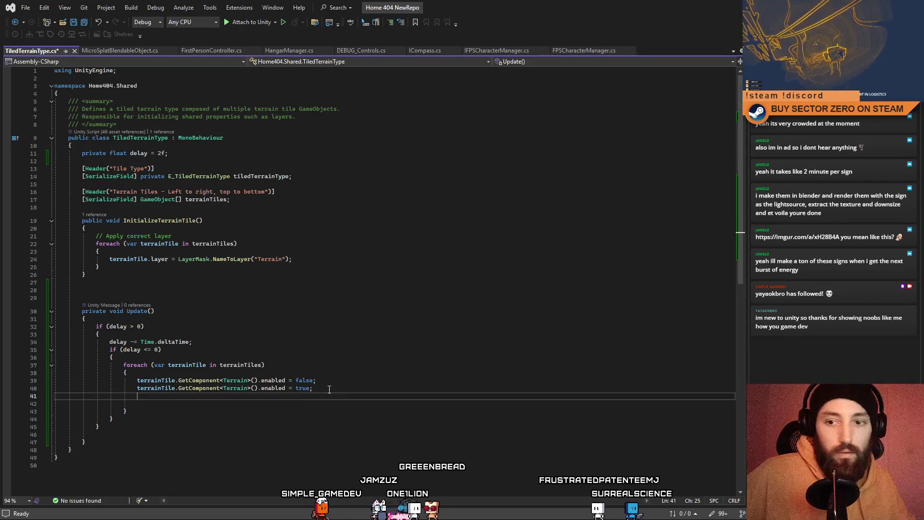
double_click(178, 380)
click(309, 395)
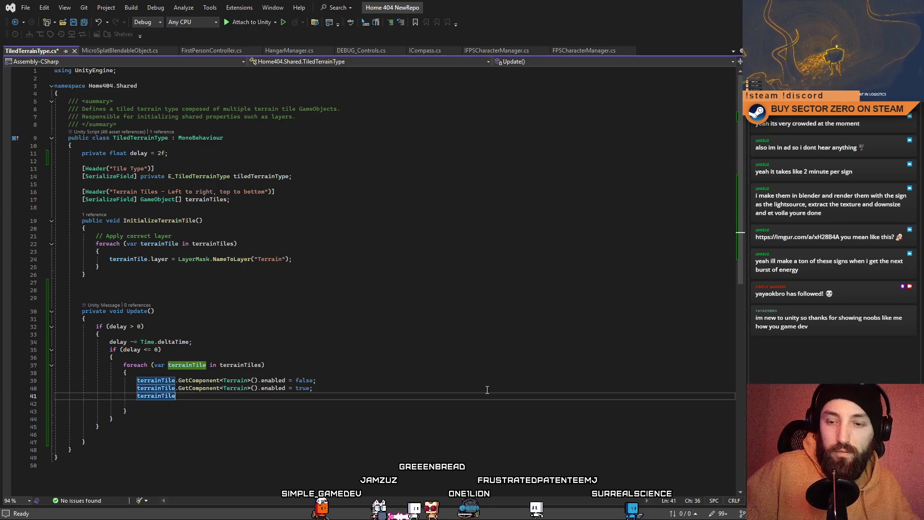
text(.Set)
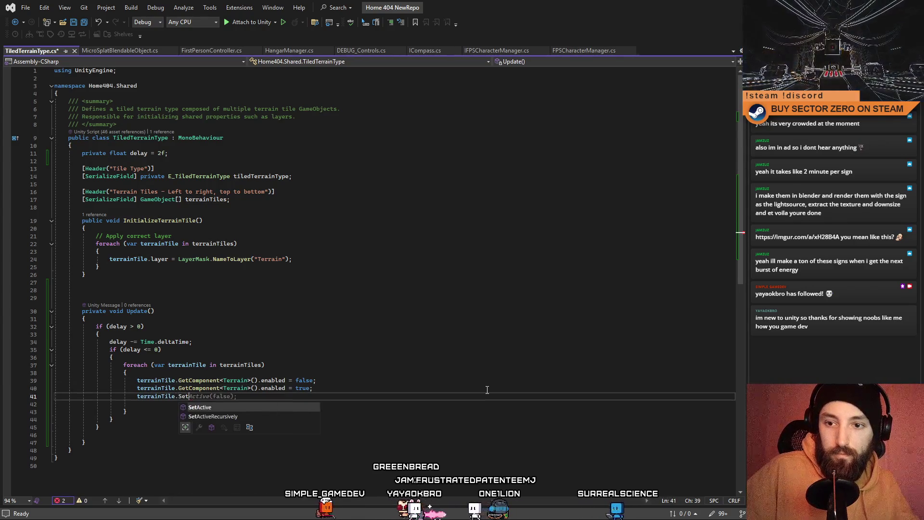
key(Tab)
key(Return)
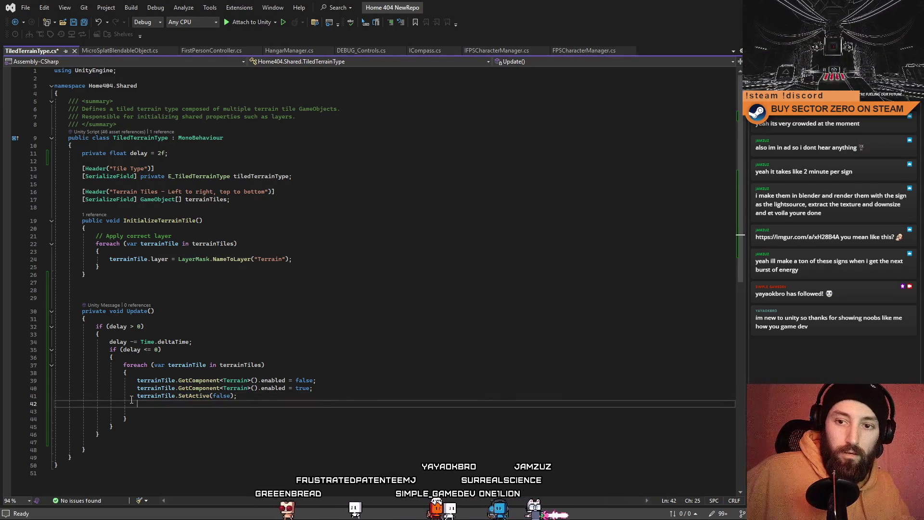
key(Tab)
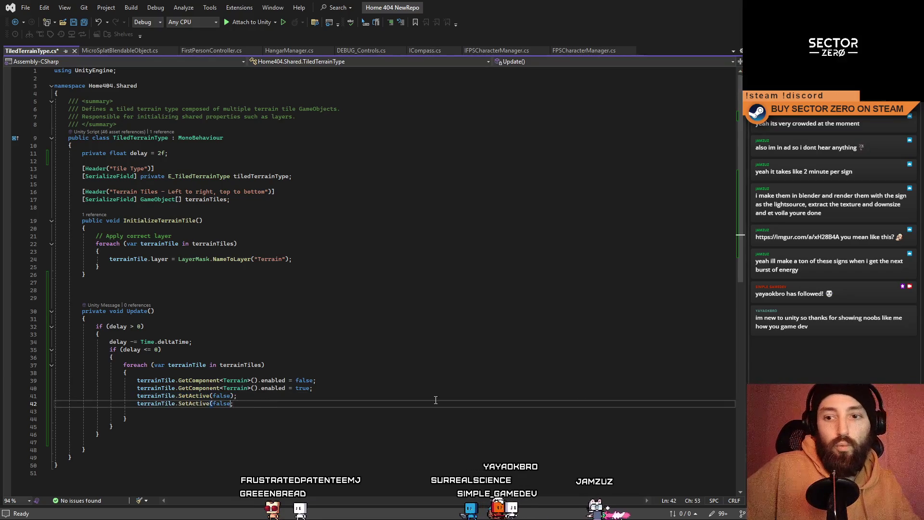
text(true)
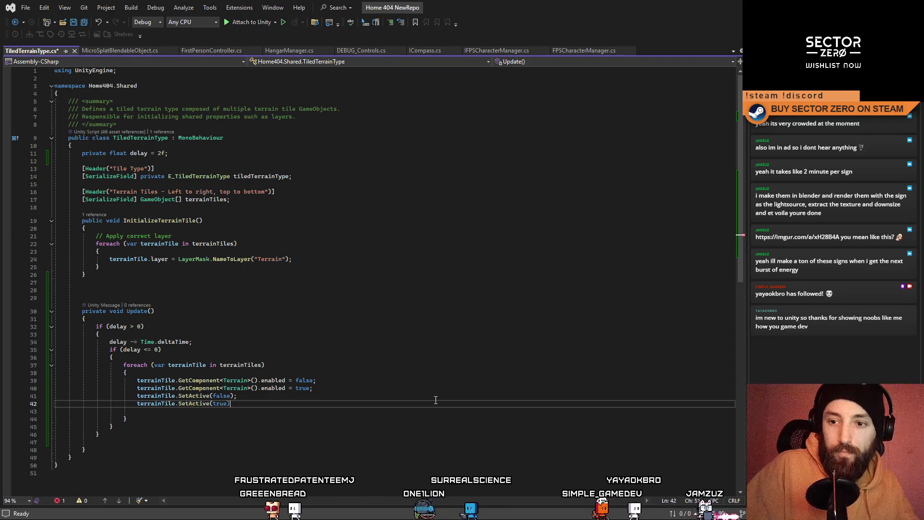
Step: Save TiledTerrainType.cs and look over the finished Update code
click(428, 396)
key(ctrl+s)
click(354, 314)
click(451, 260)
click(533, 334)
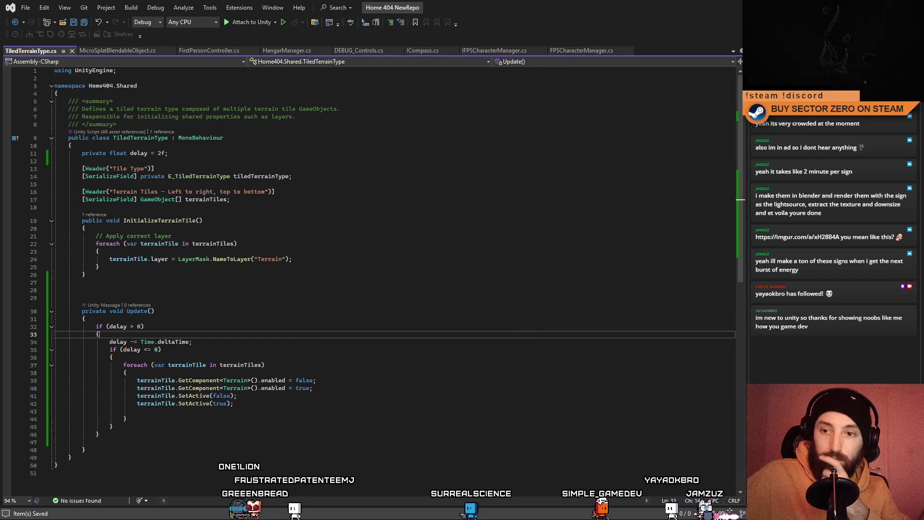
key(alt+Tab)
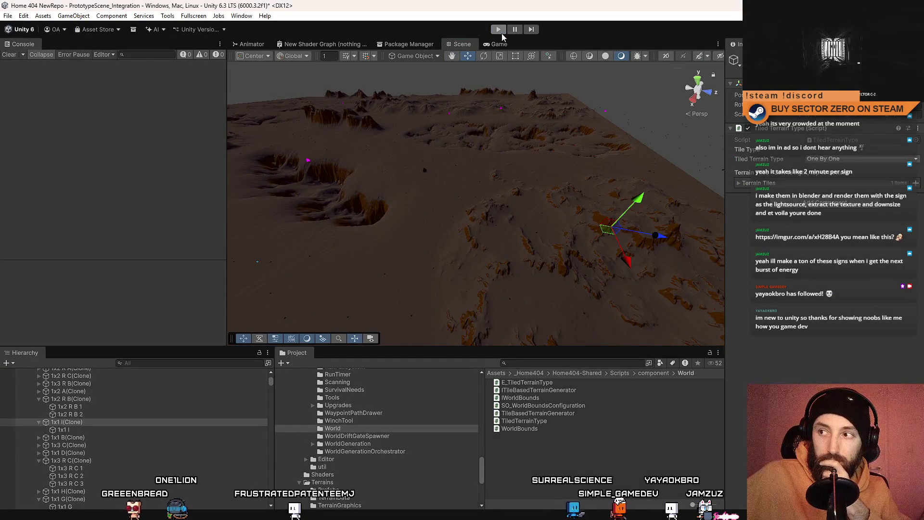
Step: Clear the Console, enter play mode and drive the rover with W, A and D across the terrain
click(8, 55)
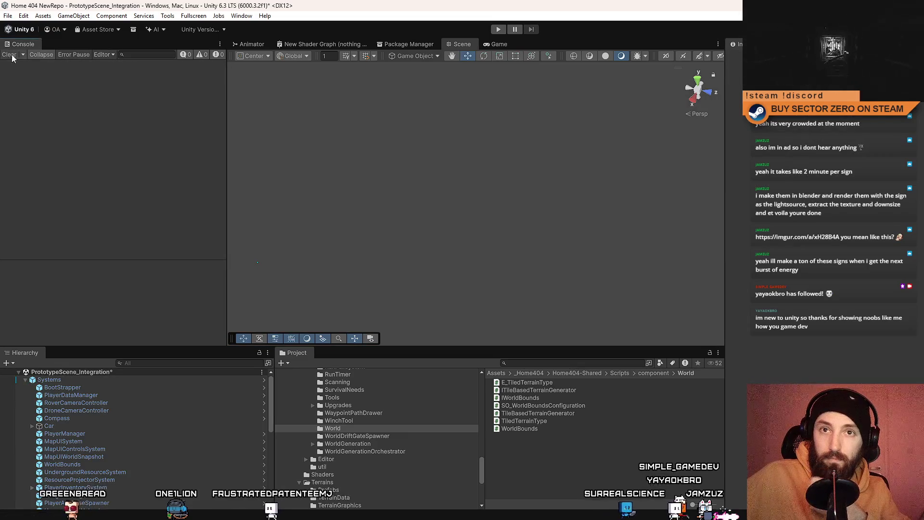
key(ctrl+p)
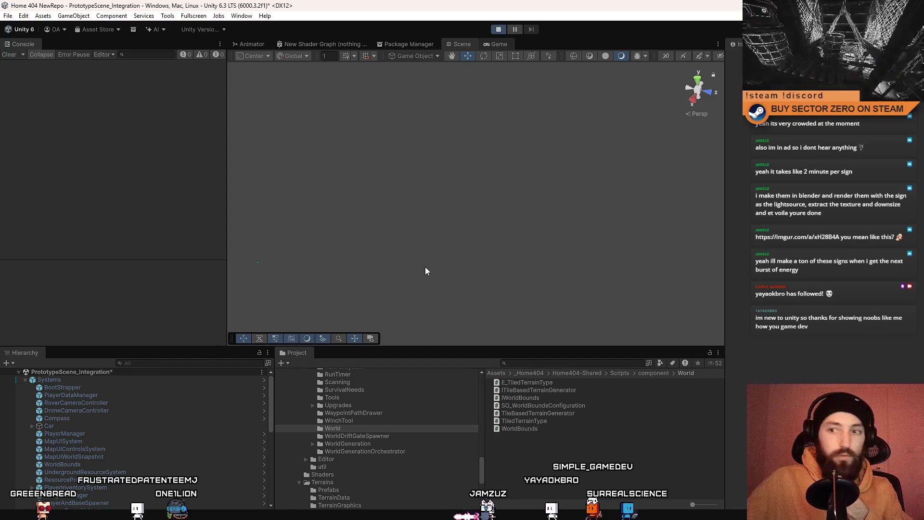
click(495, 44)
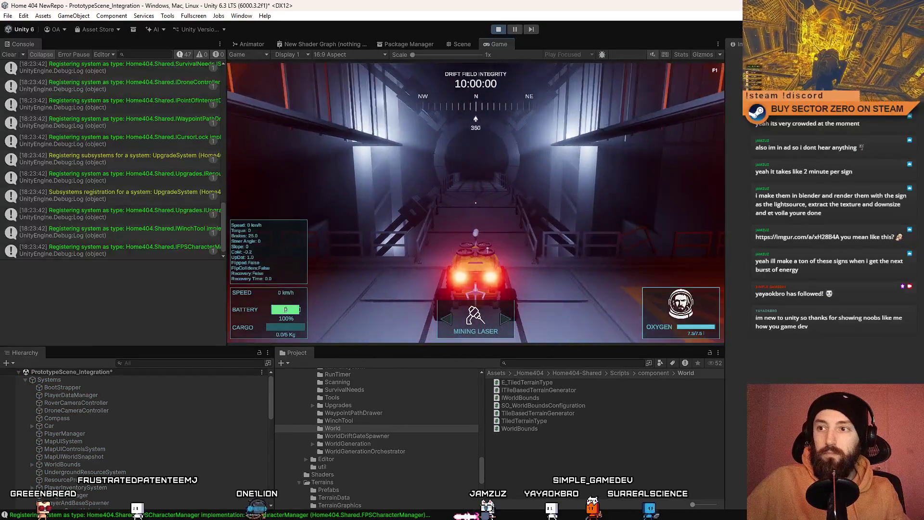
key(w)
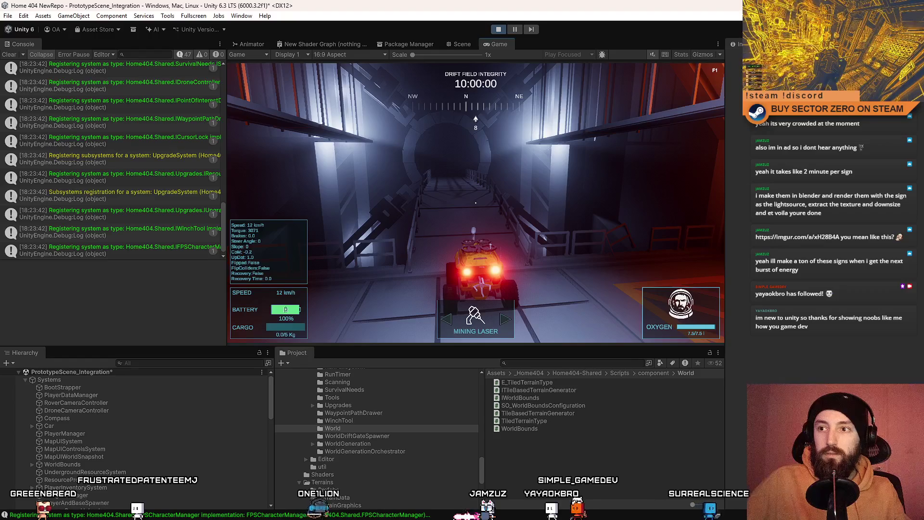
key(w)
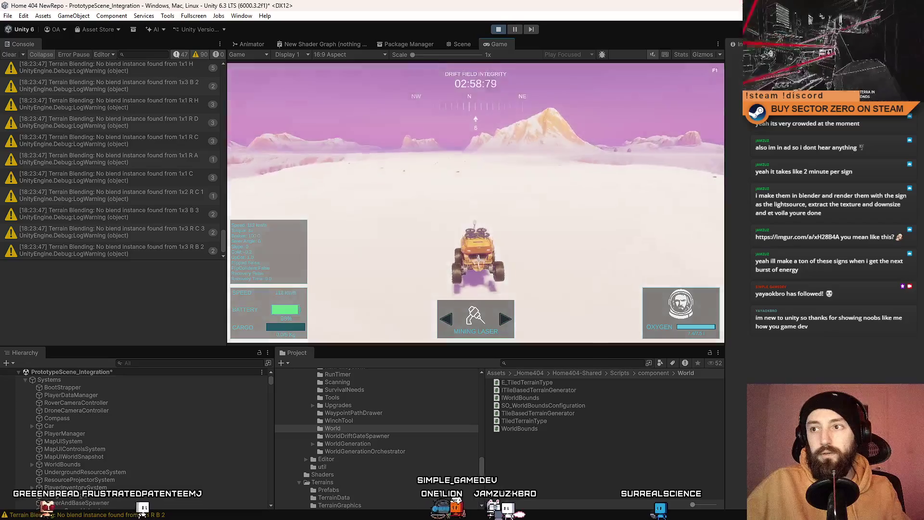
key(a)
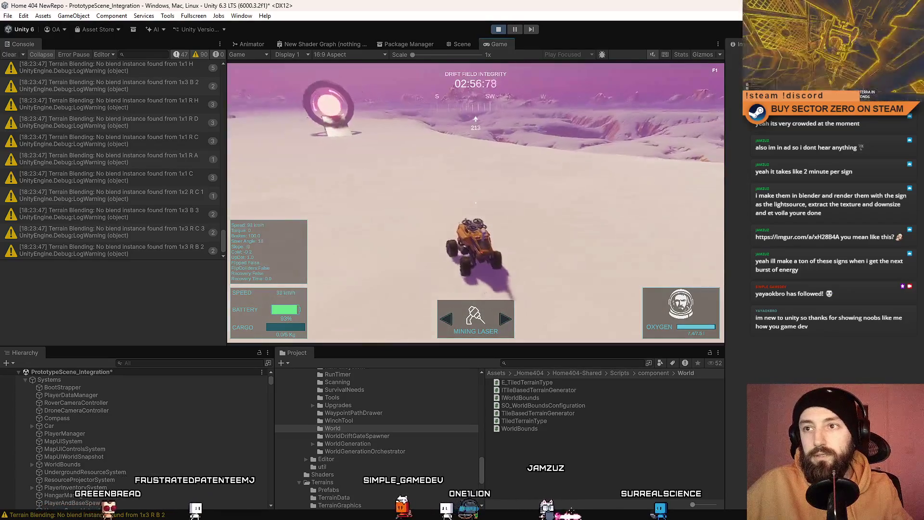
key(w)
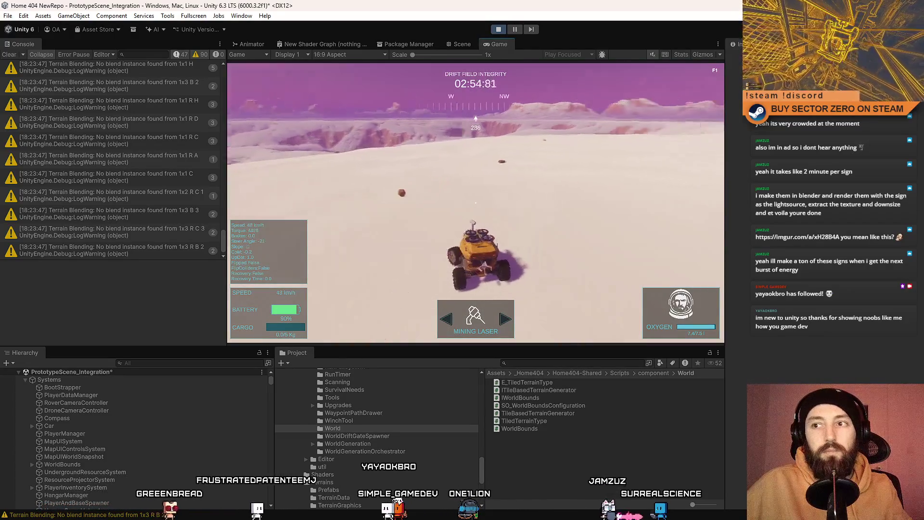
key(d)
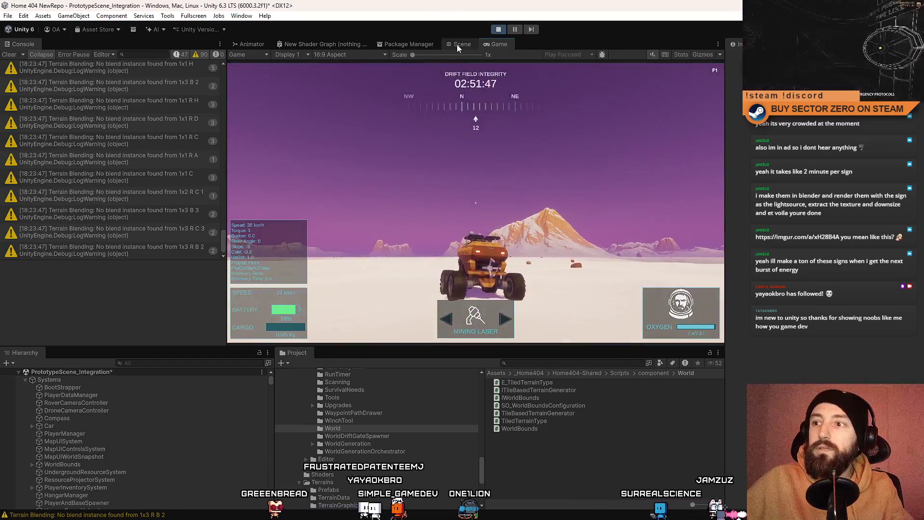
click(458, 45)
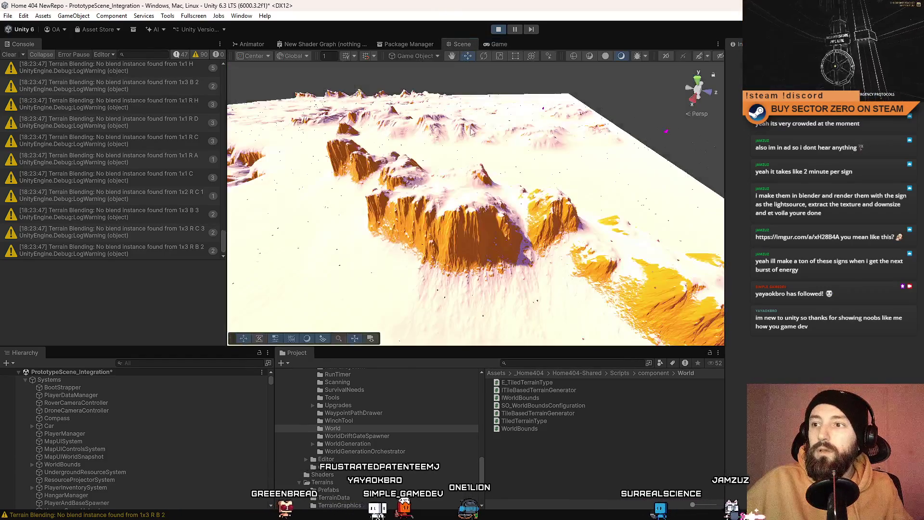
Step: Select the rock and remove its Micro Splat Blendable Object component
mouse_move(565, 145)
mouse_down()
mouse_move(918, 124)
mouse_move(144, 86)
mouse_move(233, 71)
mouse_move(195, 97)
mouse_move(345, 175)
mouse_up()
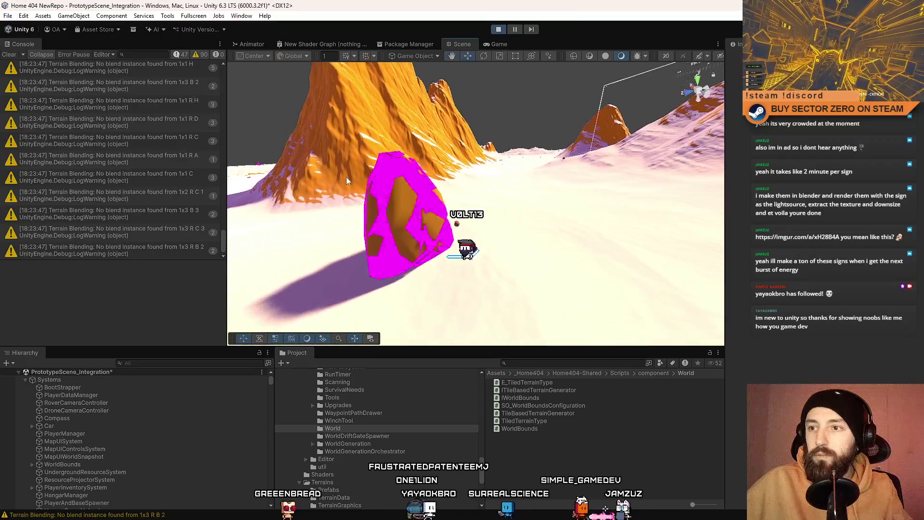
click(396, 202)
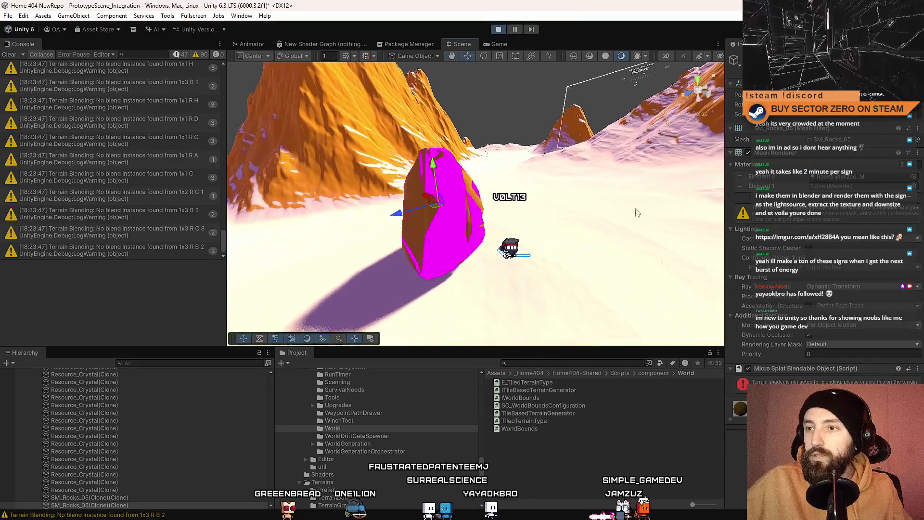
right_click(797, 369)
click(842, 255)
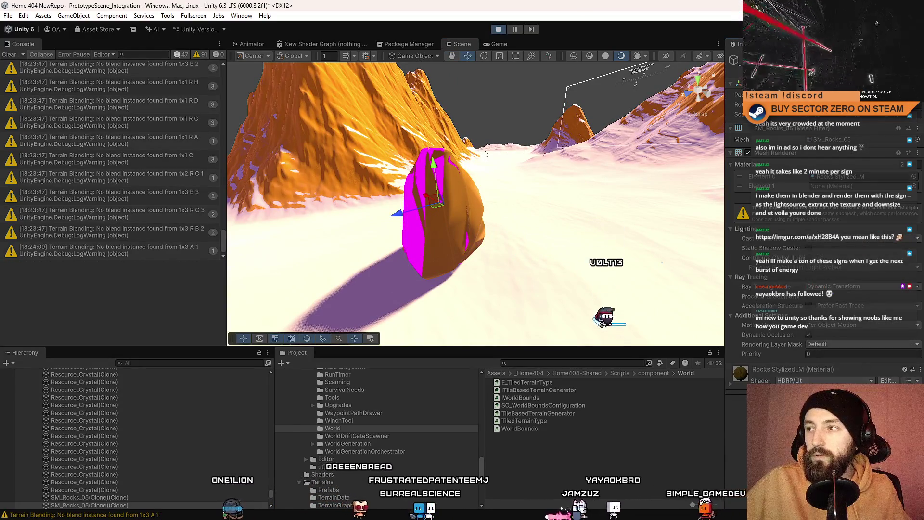
key(ctrl+shift+a)
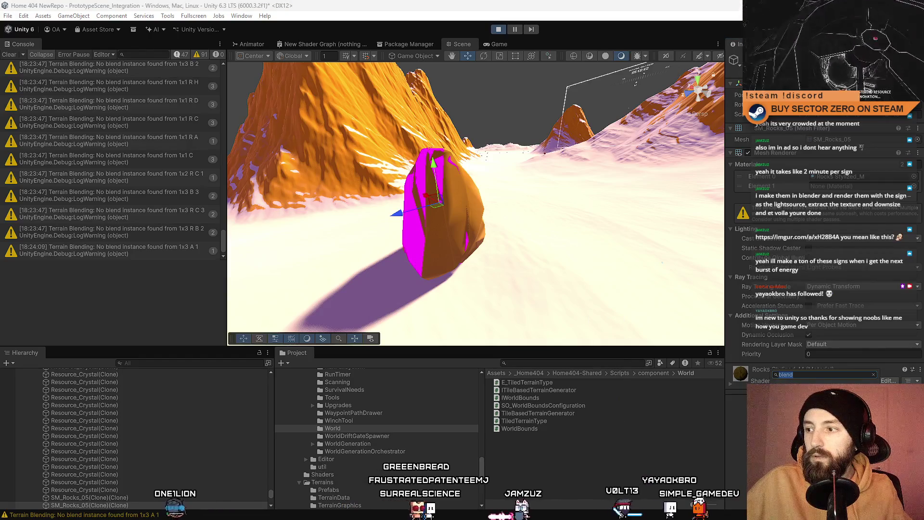
key(Return)
right_click(799, 371)
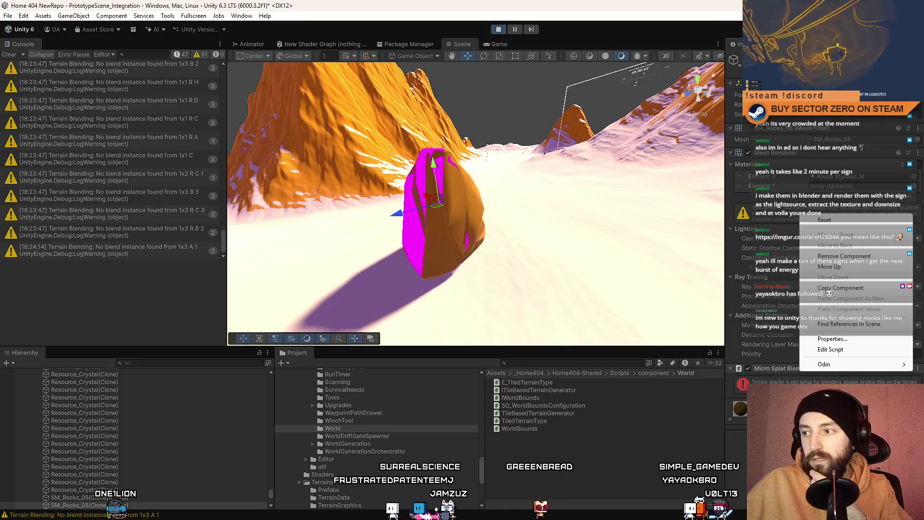
click(844, 255)
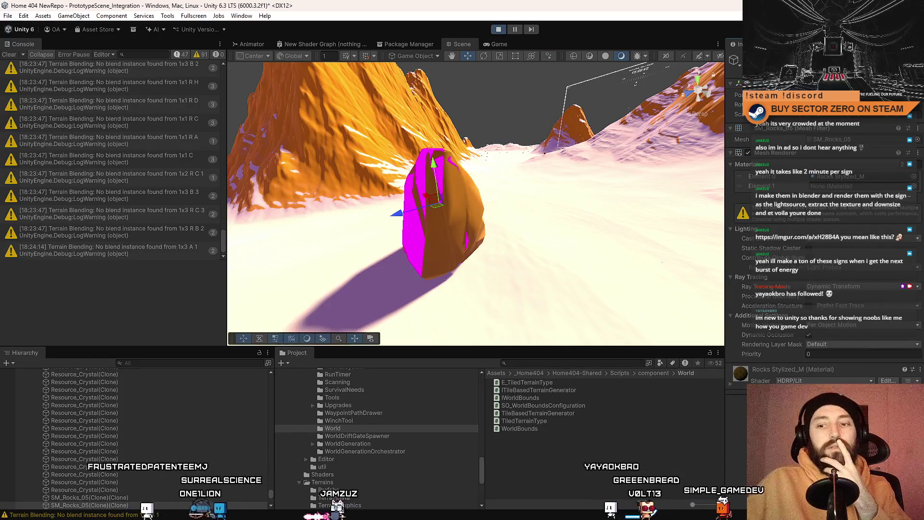
Step: Delete the rock's empty second material, sink it slightly into the terrain, and drop the blend component
drag(270, 492, 272, 372)
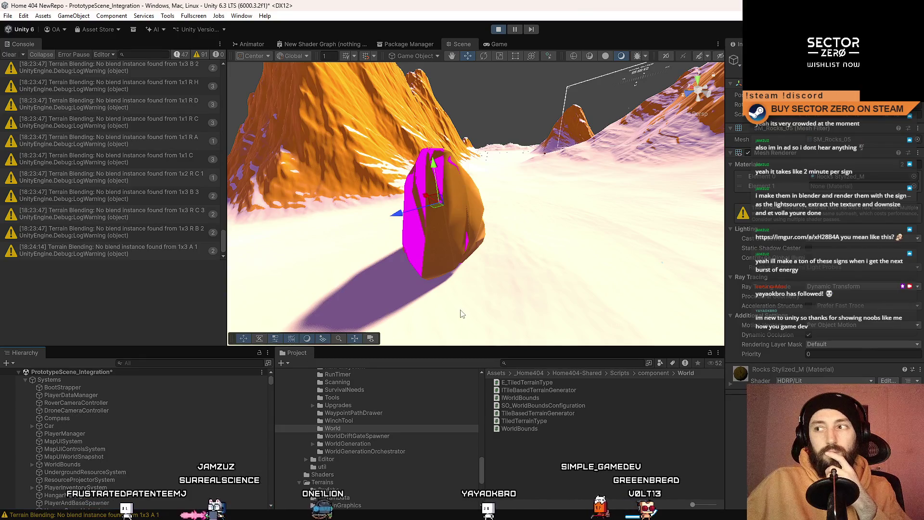
click(908, 196)
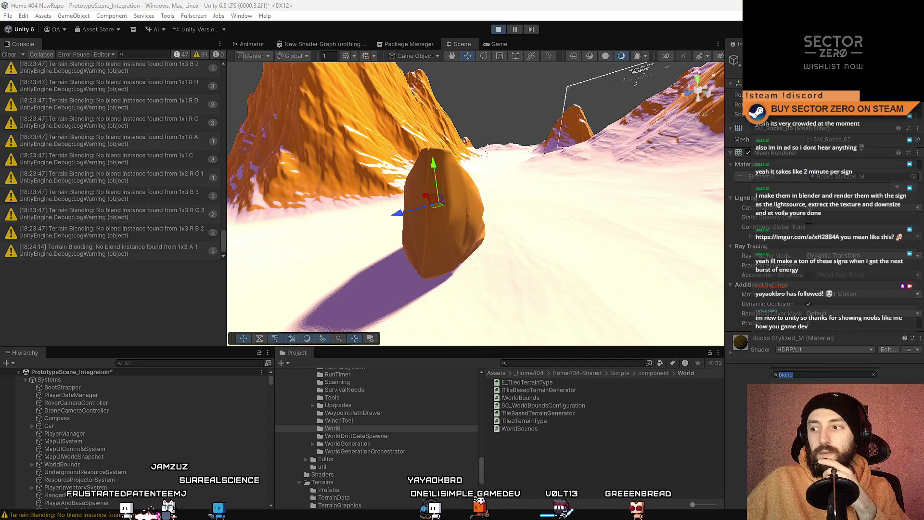
drag(435, 167, 438, 190)
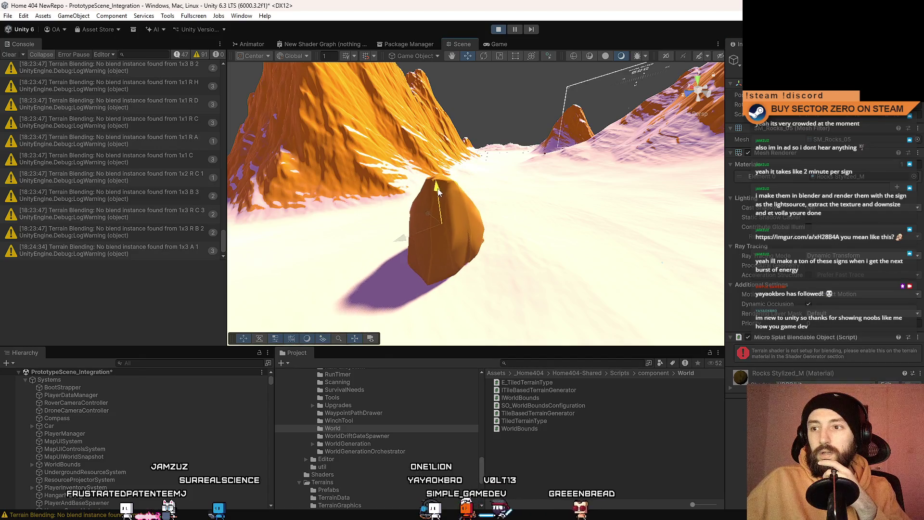
right_click(815, 339)
click(846, 361)
click(834, 375)
key(Return)
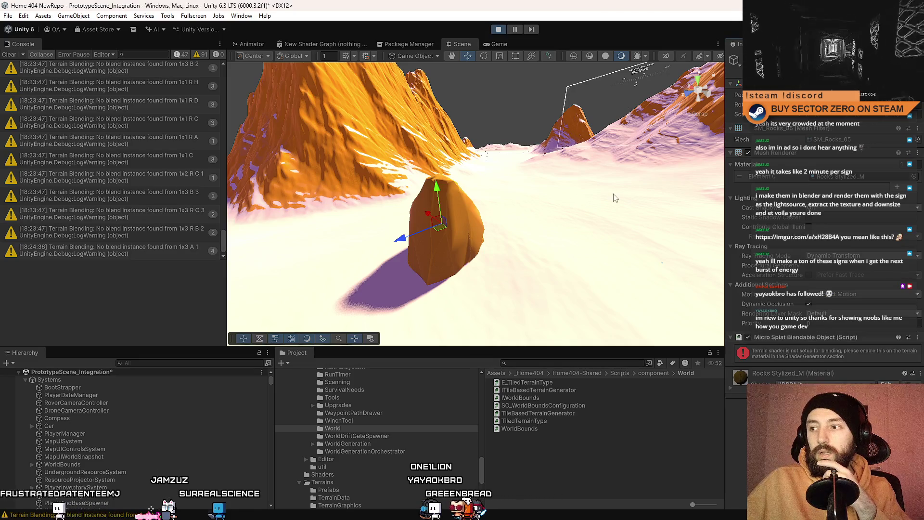
right_click(794, 340)
click(826, 361)
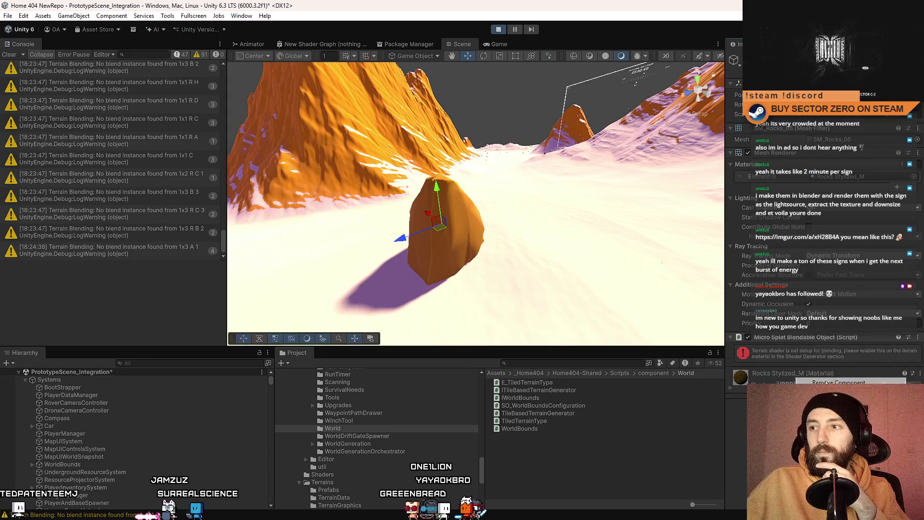
Step: Clear the Console, browse the Assets folder, and select the terrain
drag(530, 226, 455, 201)
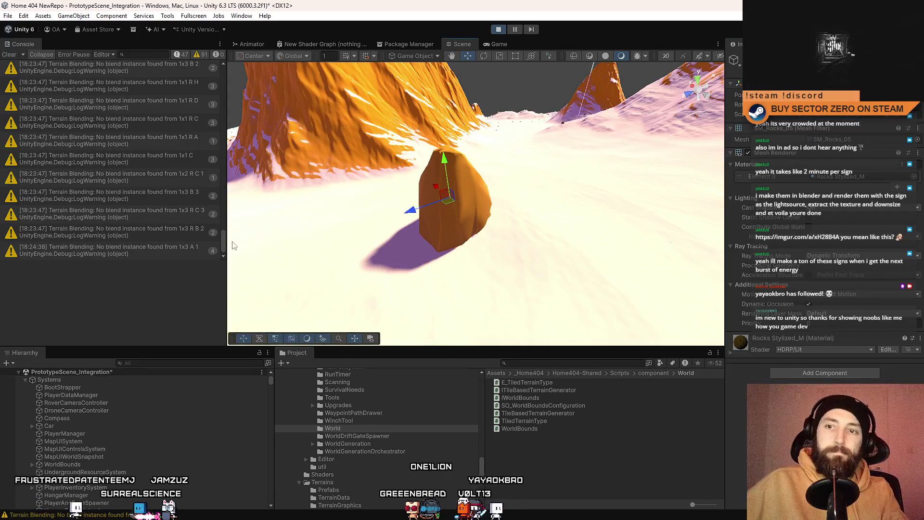
drag(224, 248, 225, 62)
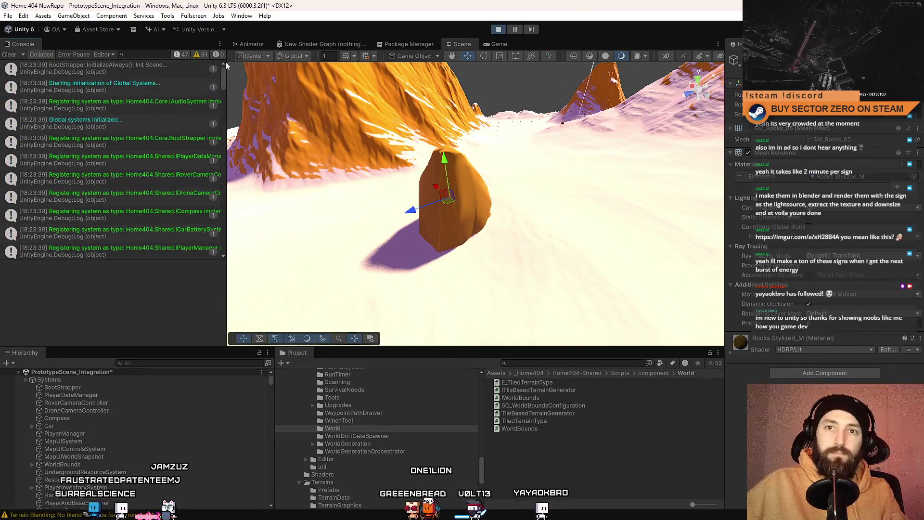
click(22, 57)
mouse_move(433, 202)
mouse_down()
mouse_move(431, 194)
mouse_move(457, 194)
mouse_up()
scroll(391, 454, up, 15)
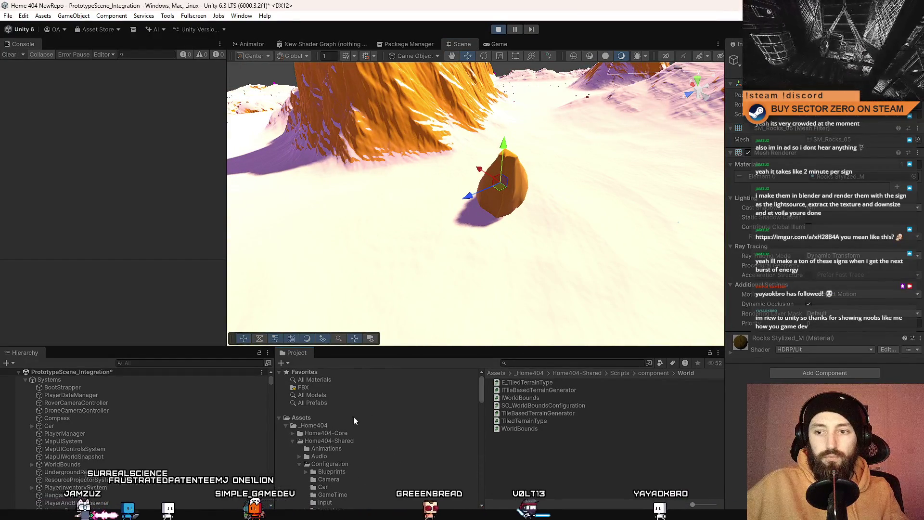
click(378, 419)
scroll(557, 435, down, 5)
scroll(557, 435, up, 3)
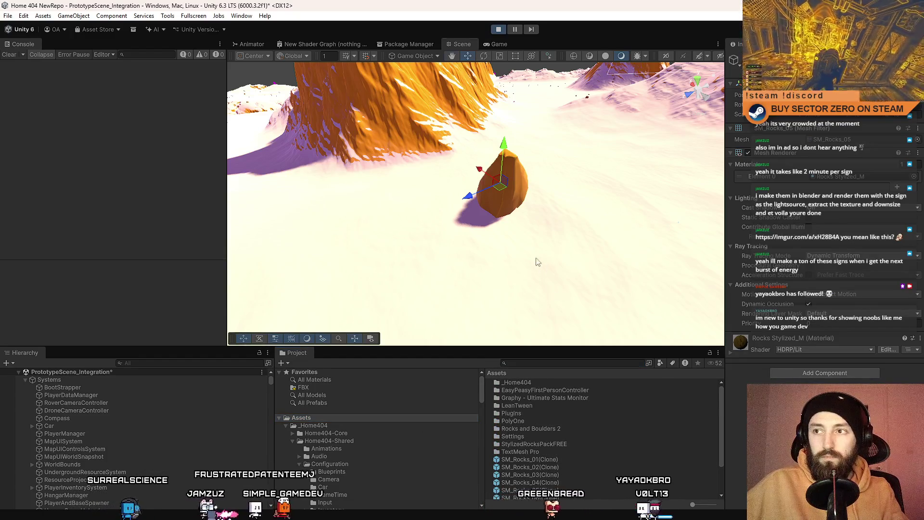
click(419, 109)
text(micro splat)
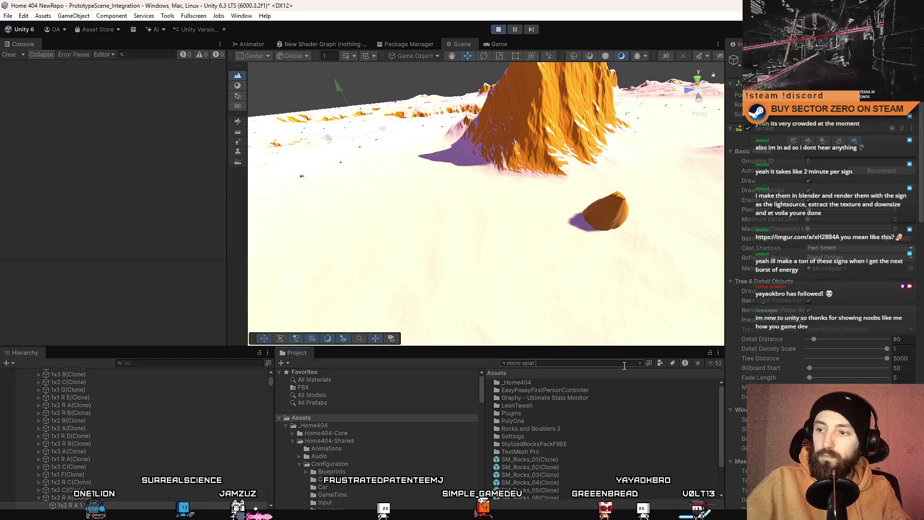
Step: Search the Project for 'micro splat 1', review the terrain's MicroSplat Inspector settings, then stop play
text(1)
mouse_move(520, 382)
mouse_down()
mouse_move(547, 384)
mouse_move(538, 261)
mouse_up()
key(w)
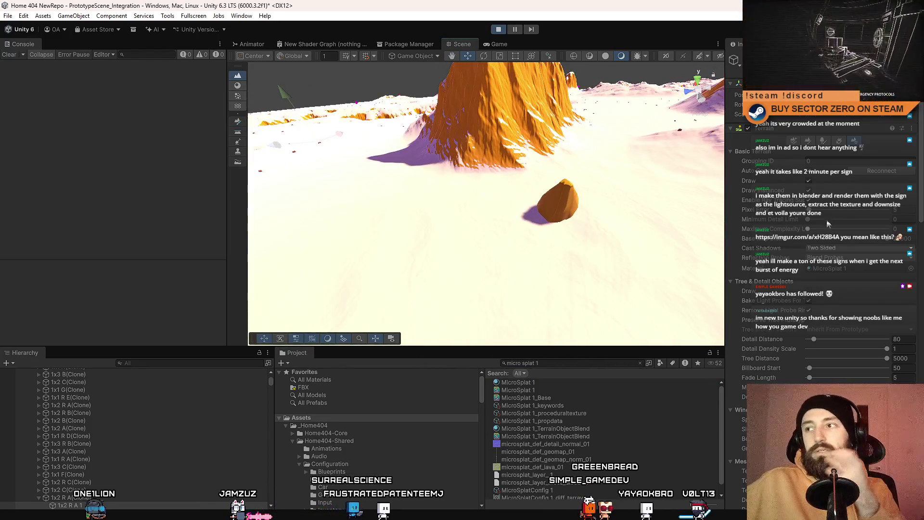
mouse_move(920, 152)
mouse_down()
mouse_move(919, 181)
mouse_move(917, 153)
mouse_up()
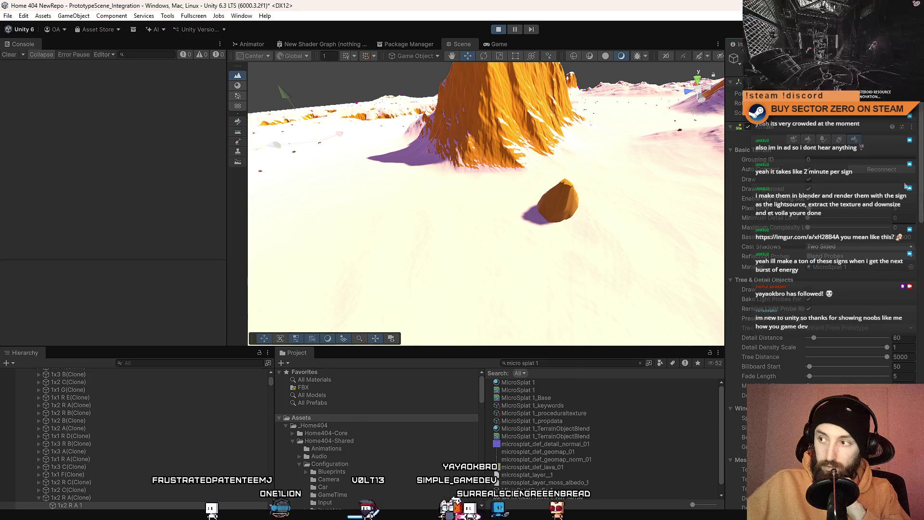
drag(921, 179, 923, 346)
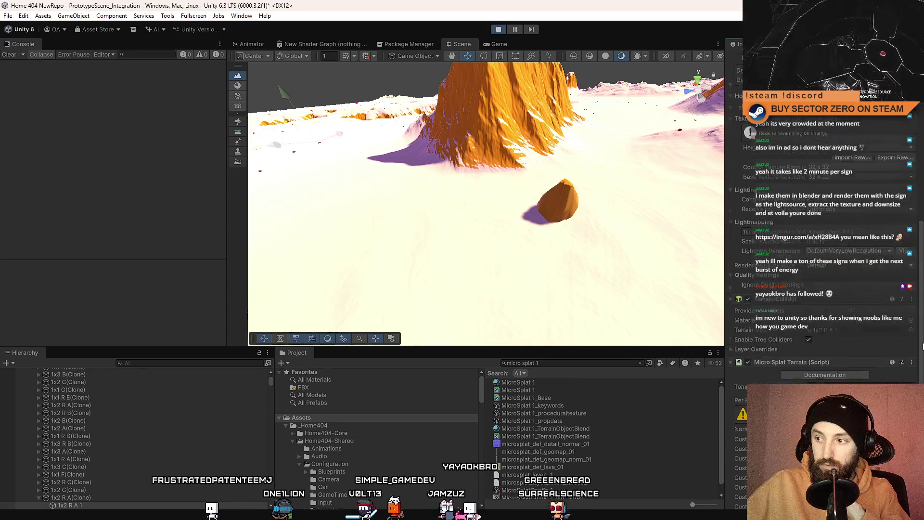
scroll(922, 345, down, 5)
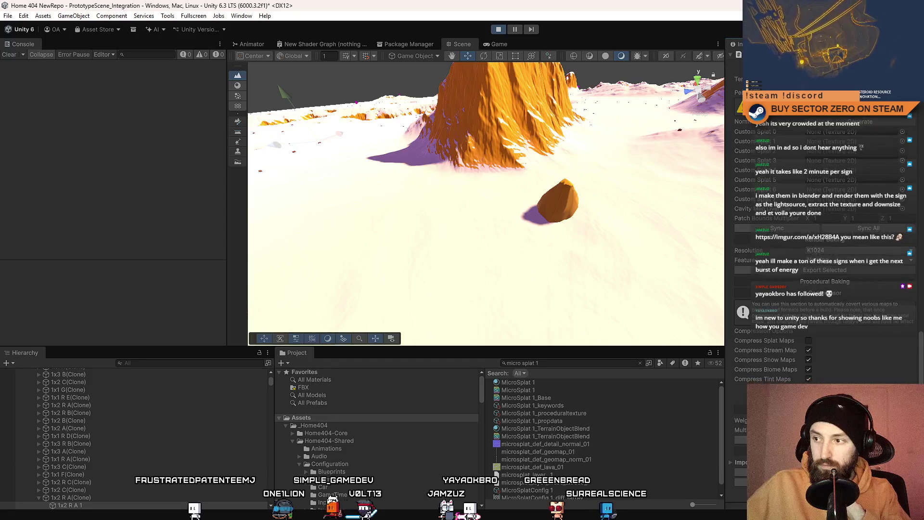
scroll(919, 343, up, 5)
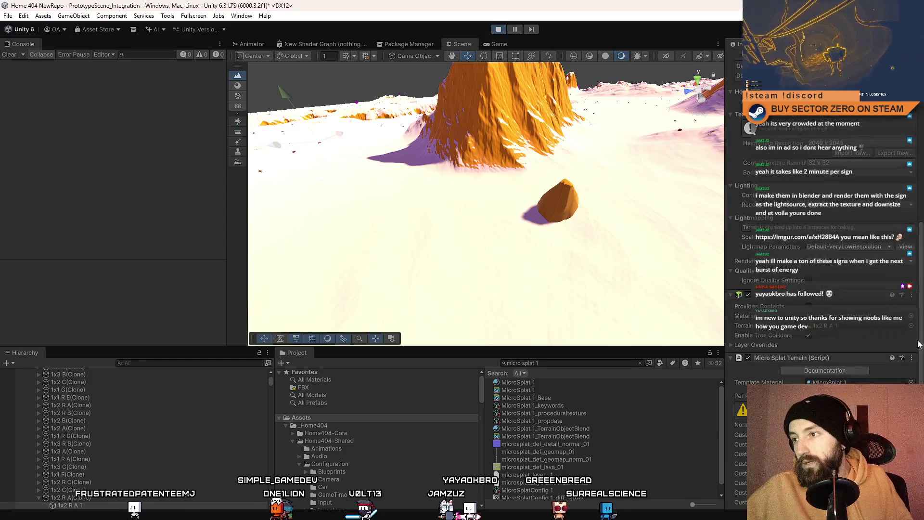
drag(916, 344, 917, 218)
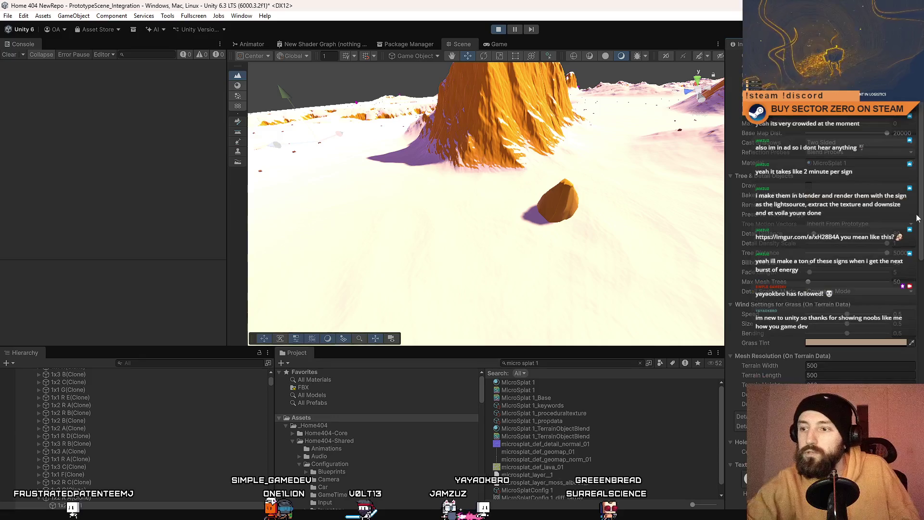
click(497, 30)
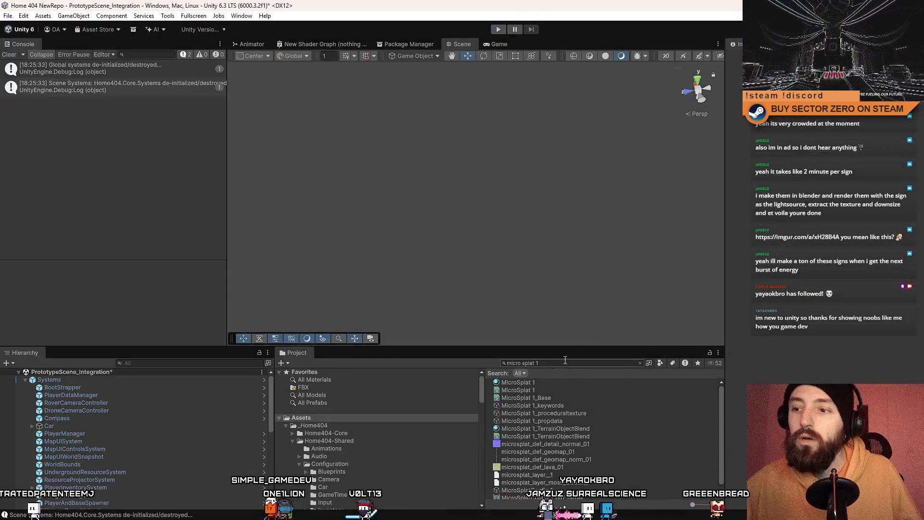
Step: Search the project with t:terrain and reveal the 1x1 terrain data in its TerrainData folder
click(561, 362)
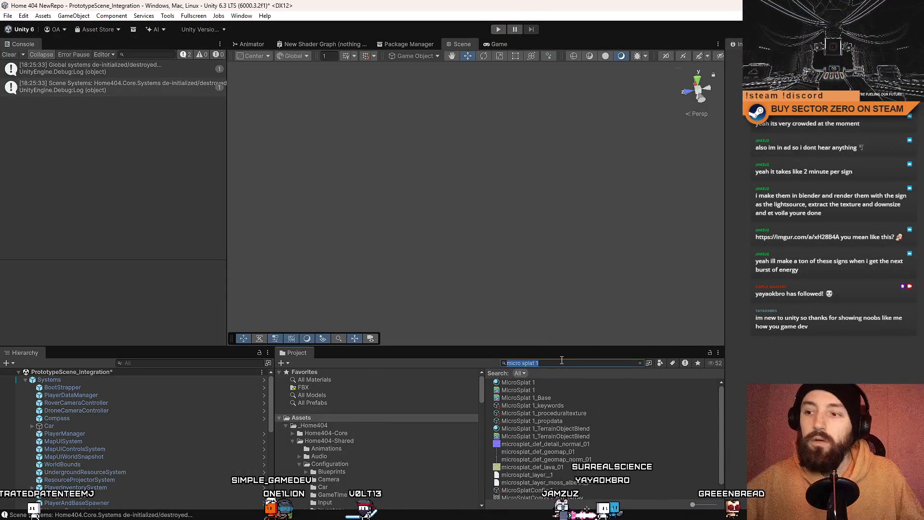
text(t:type)
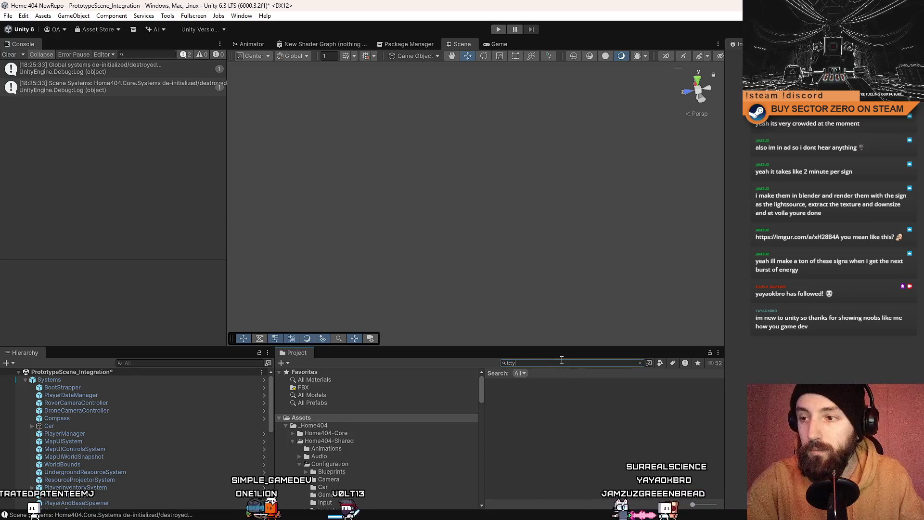
key(BackSpace)
text(errain)
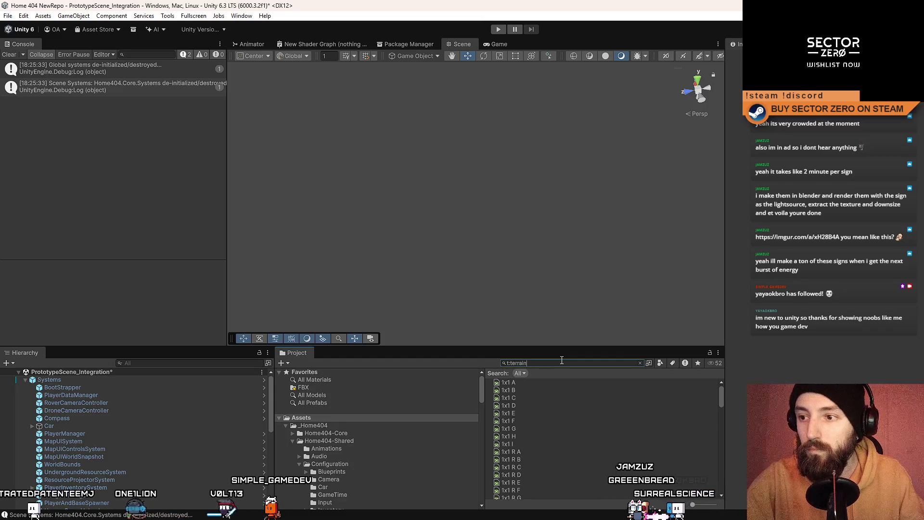
click(524, 383)
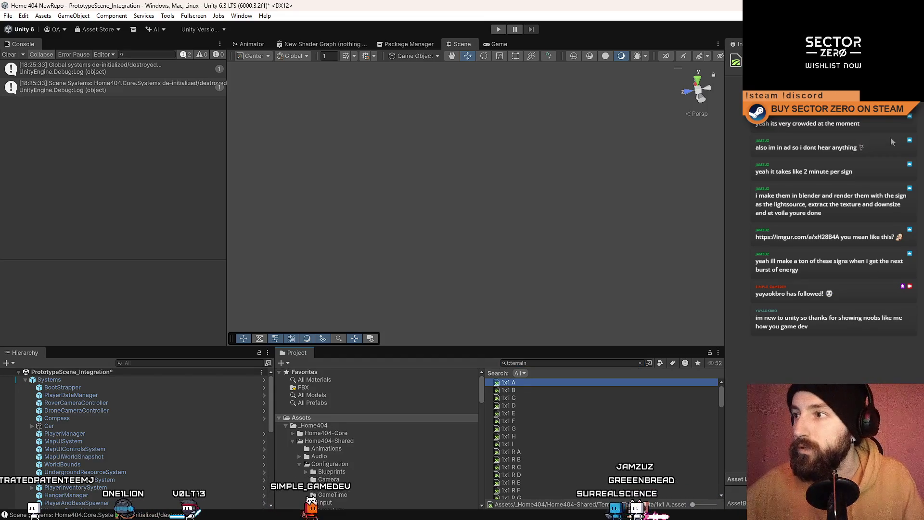
click(639, 363)
click(571, 407)
click(544, 384)
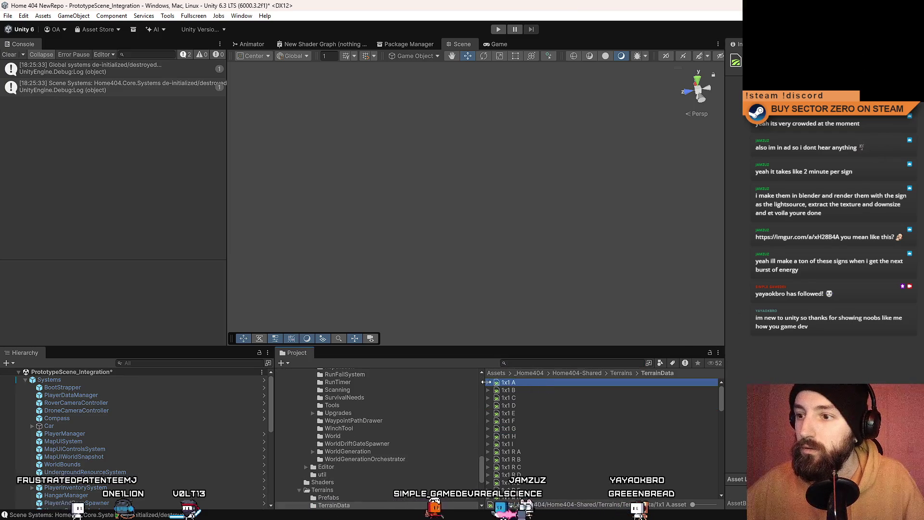
scroll(445, 433, up, 4)
scroll(446, 433, down, 8)
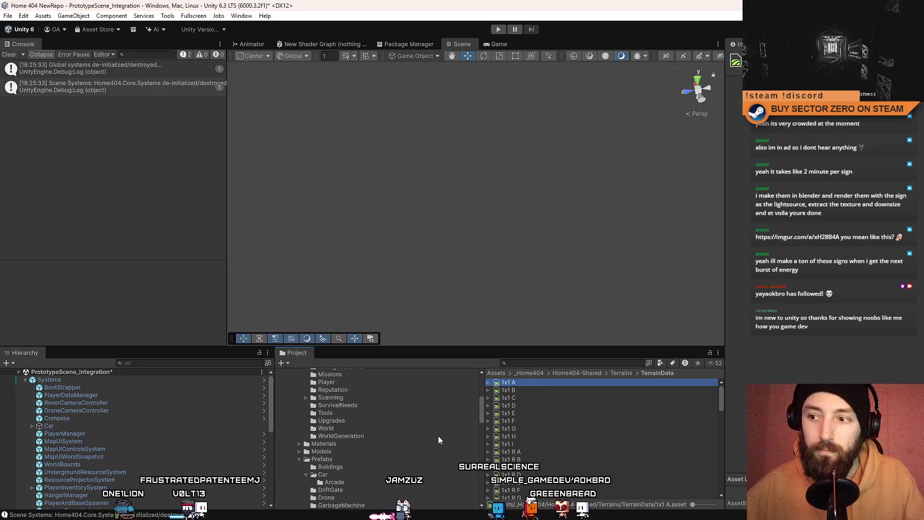
Step: In the Terrains Prefabs folder, open the 1x1 G tile prefab for editing
click(620, 373)
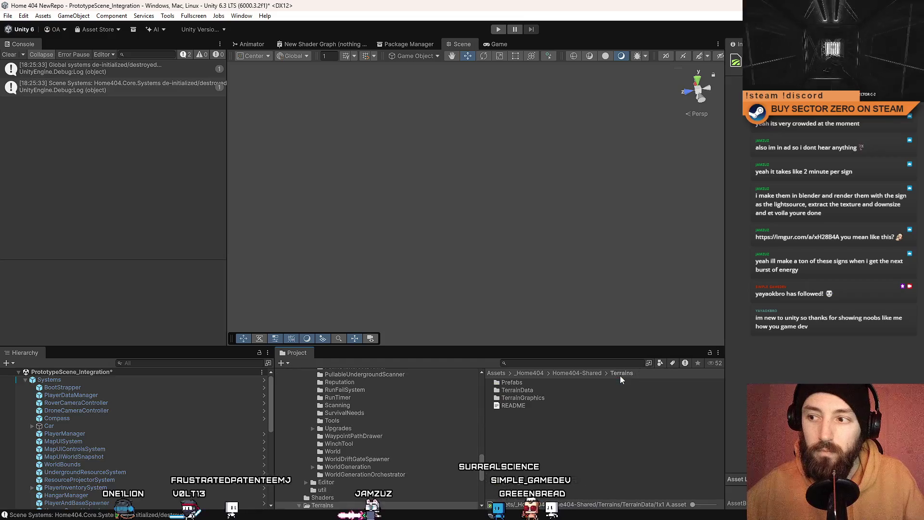
double_click(552, 382)
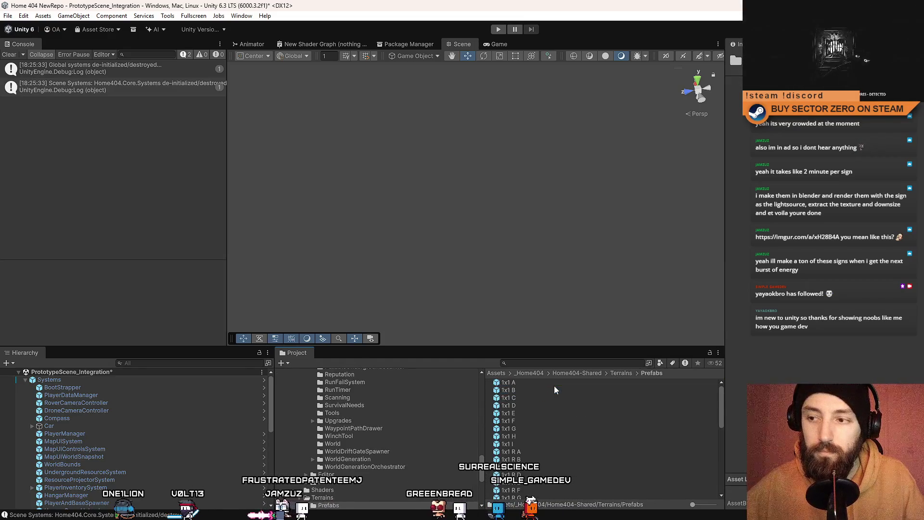
click(539, 410)
click(550, 397)
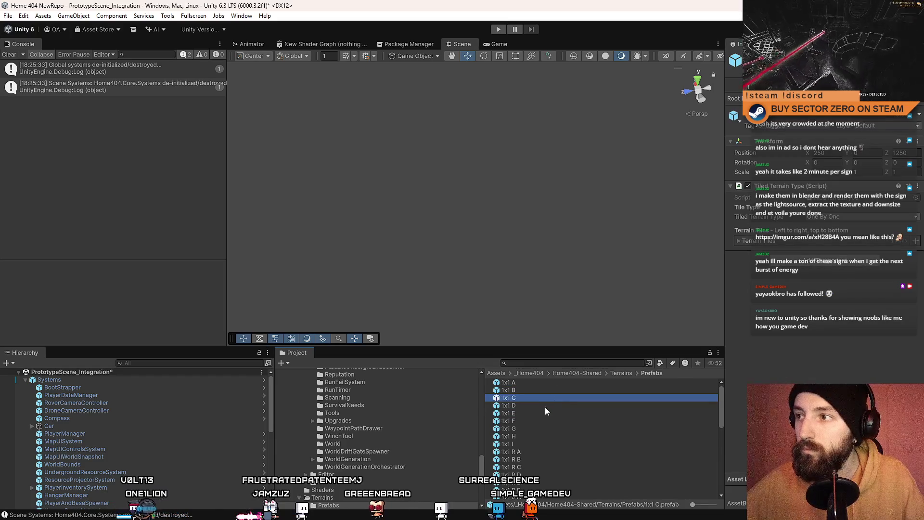
click(544, 412)
click(538, 427)
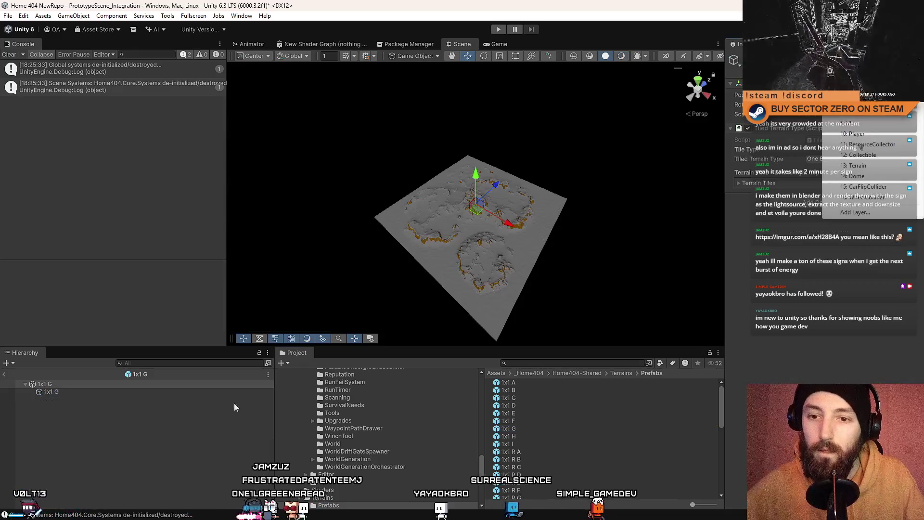
click(69, 391)
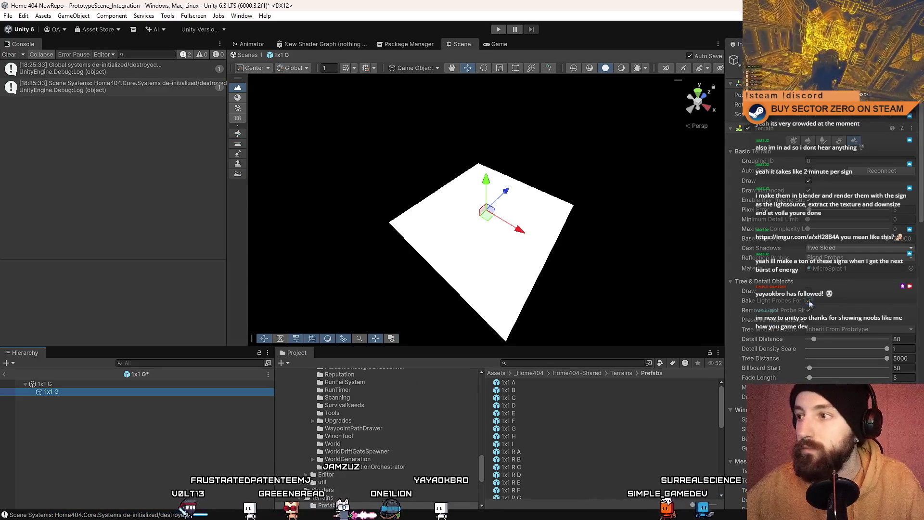
Step: Filter the Project with '1x3' and select the 1x3 A prefab
drag(920, 151, 917, 431)
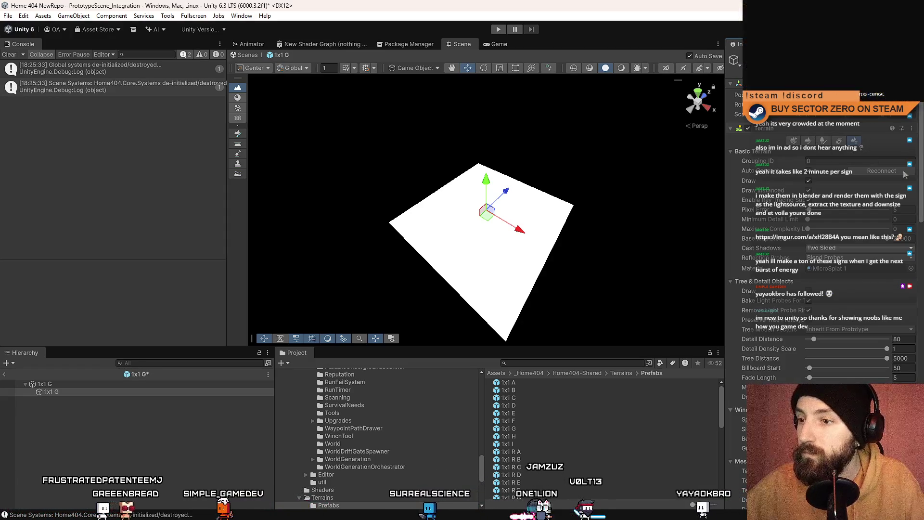
scroll(545, 393, down, 5)
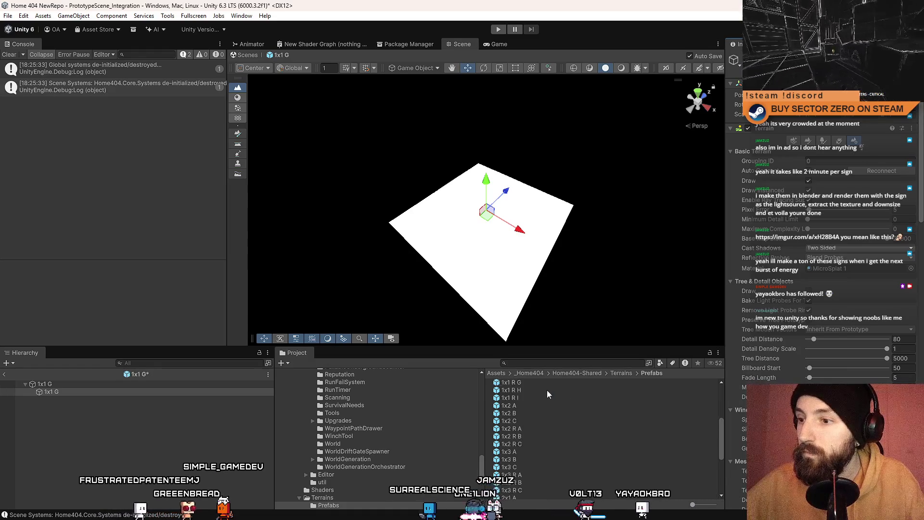
text(1x3)
scroll(585, 418, up, 3)
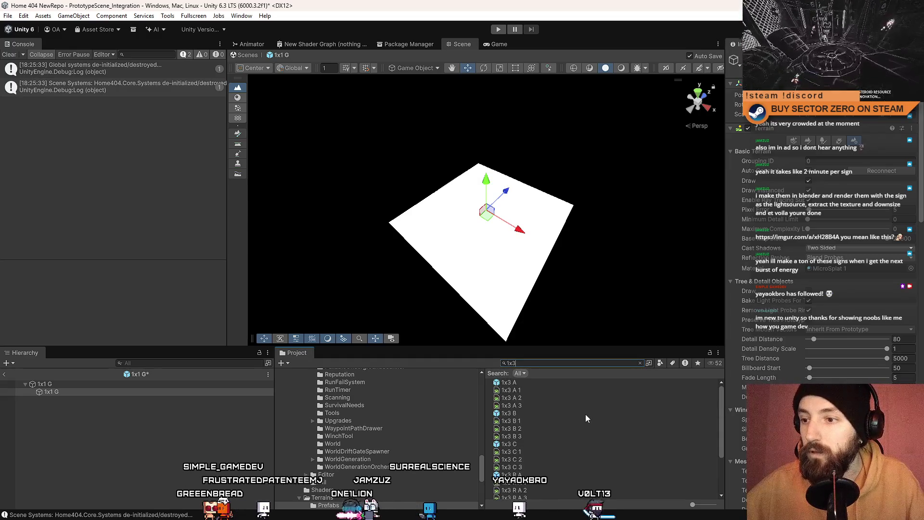
click(533, 382)
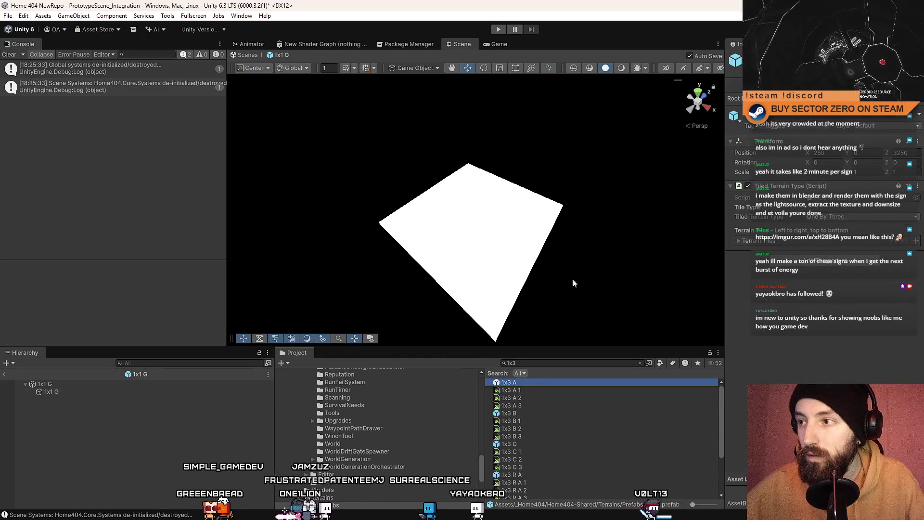
Step: Open the 1x3 A prefab and select its three terrain pieces
double_click(509, 382)
click(67, 391)
shift+click(65, 407)
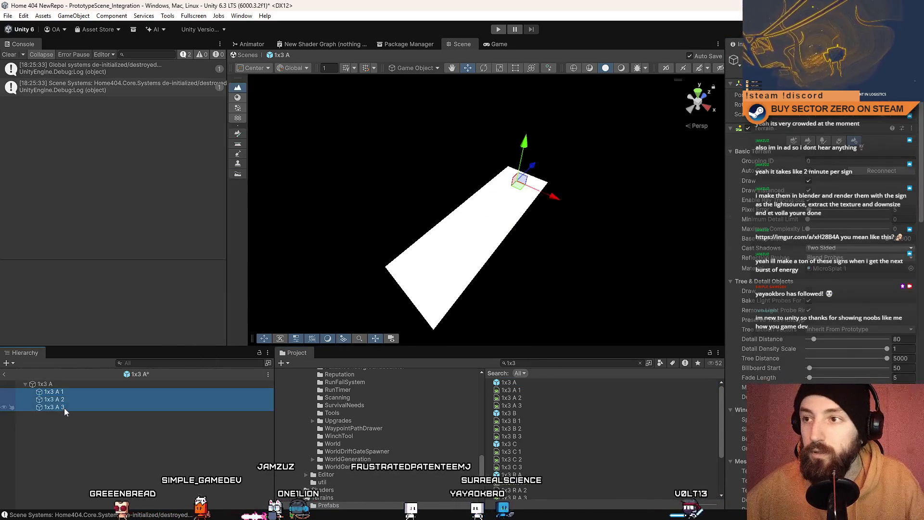
drag(921, 138, 919, 151)
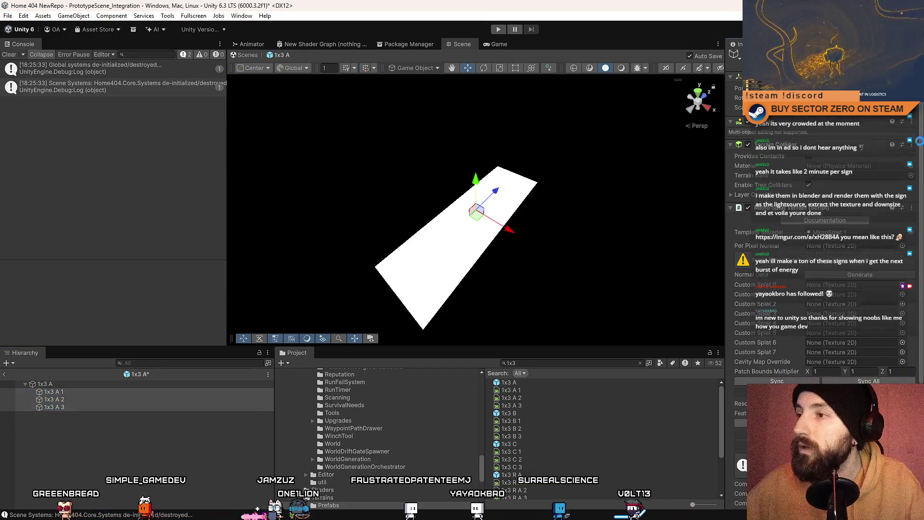
scroll(919, 151, down, 3)
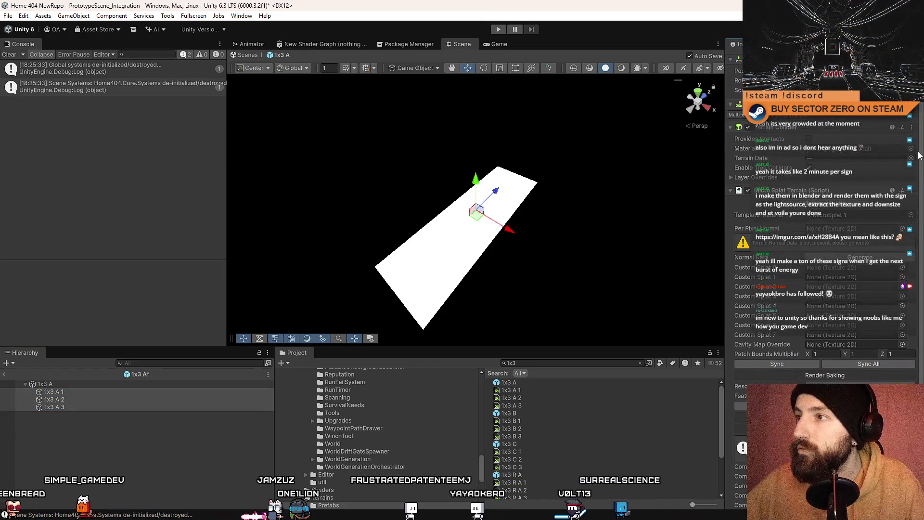
scroll(825, 241, down, 2)
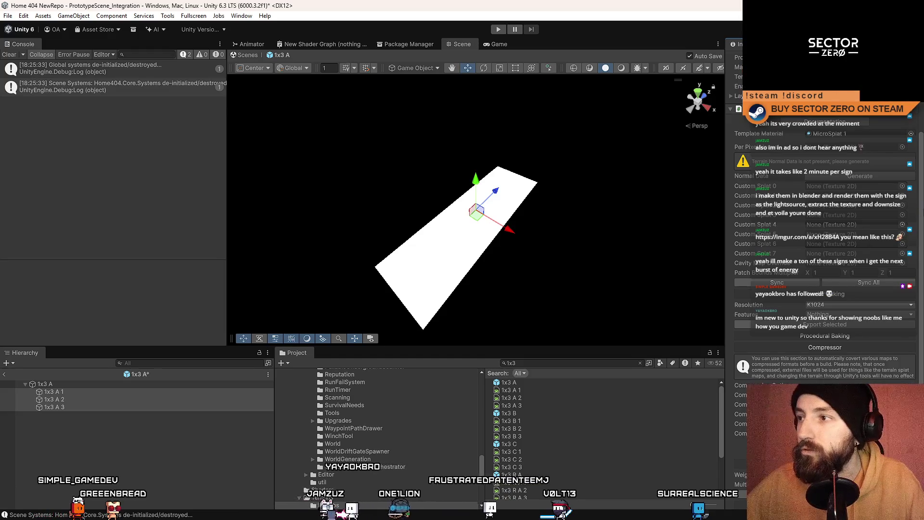
scroll(825, 241, down, 3)
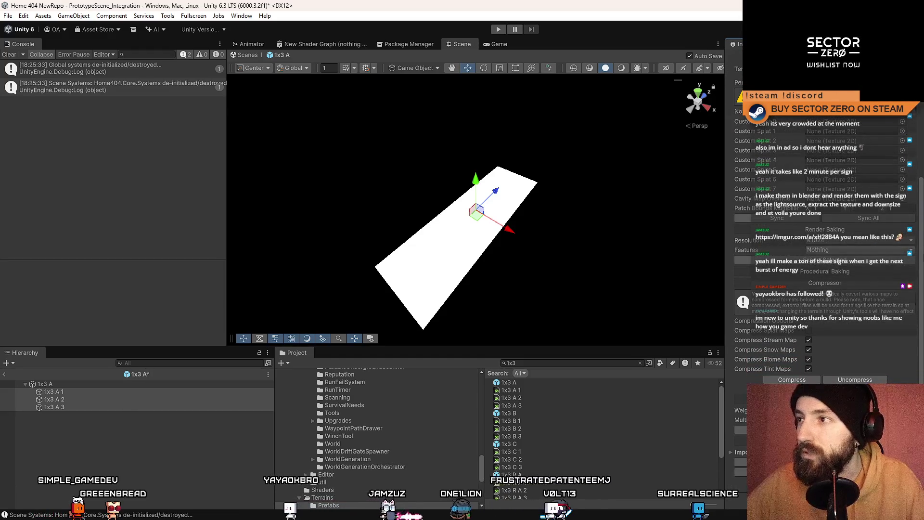
scroll(825, 241, up, 3)
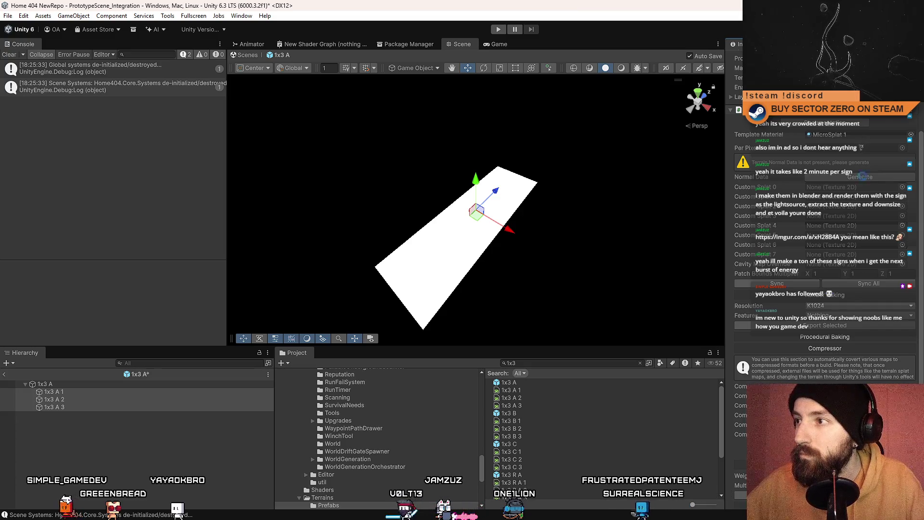
Step: Generate MicroSplat Normal Data and inspect the resulting 1x3 A 1_normal texture
click(864, 177)
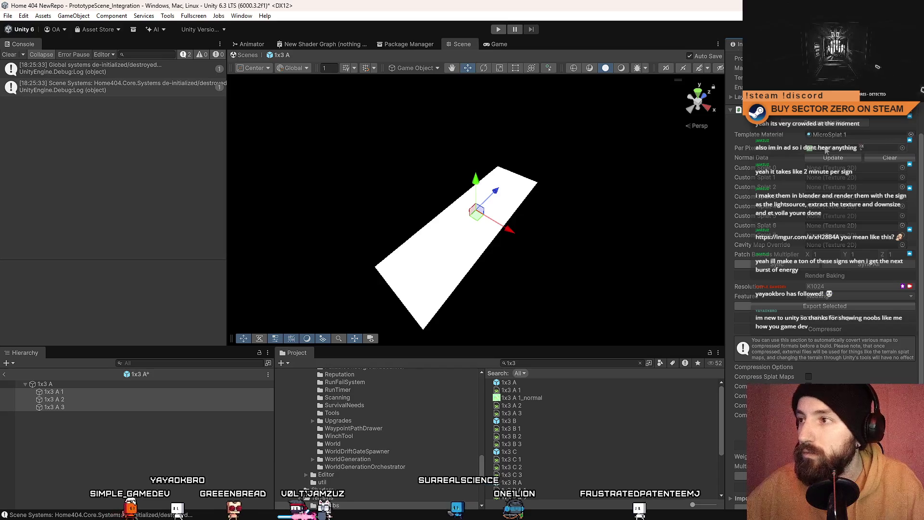
click(826, 151)
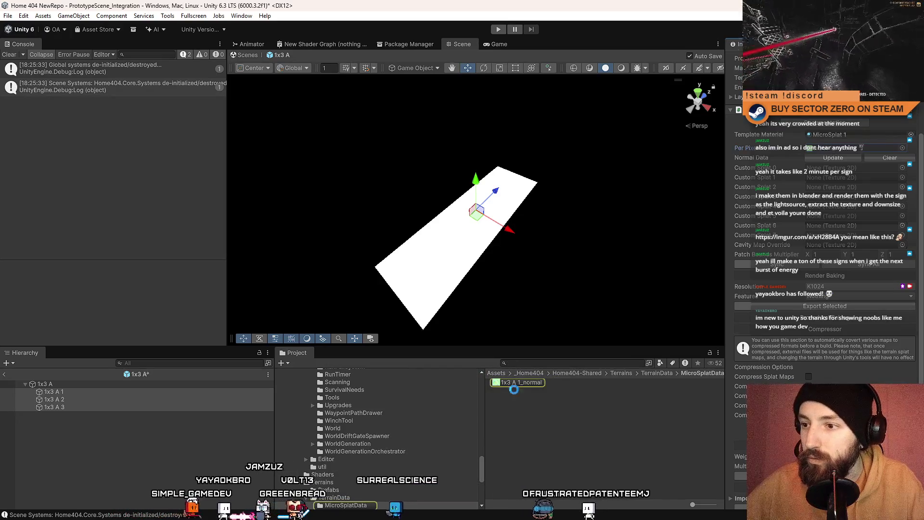
click(516, 383)
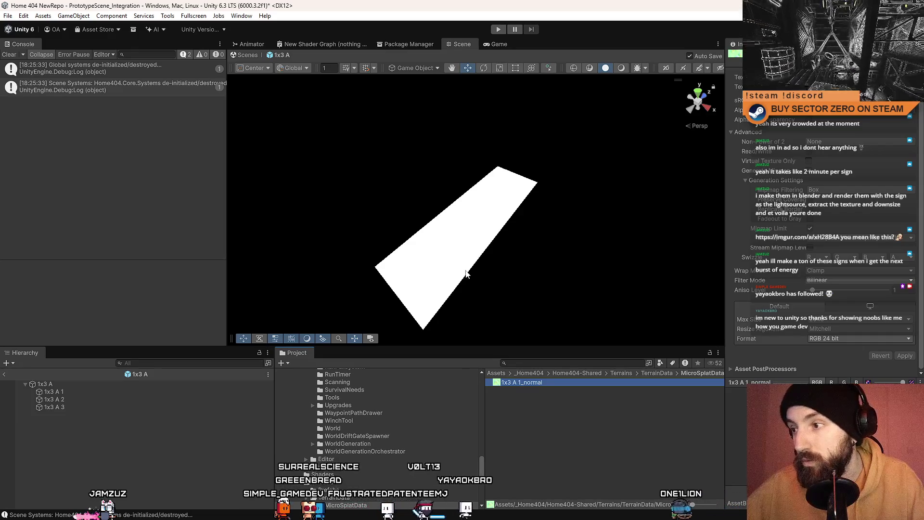
click(448, 271)
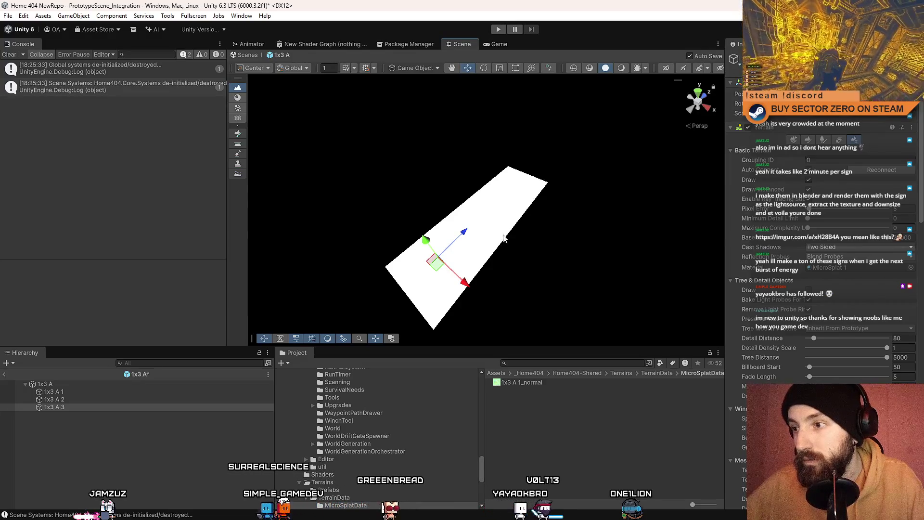
Step: Select terrain pieces 1x3 A 2 and 1x3 A 3 and look over their MicroSplat Terrain settings
click(503, 238)
click(481, 240)
click(445, 266)
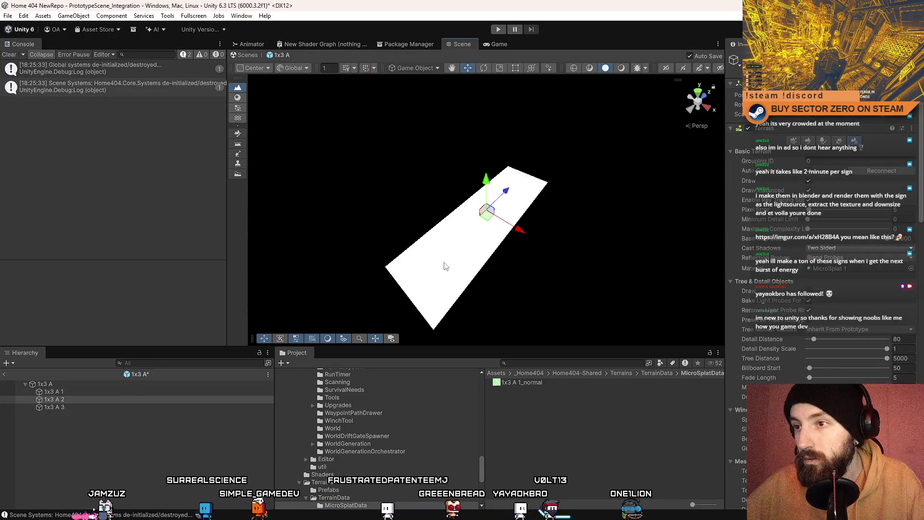
click(445, 266)
click(470, 239)
click(471, 240)
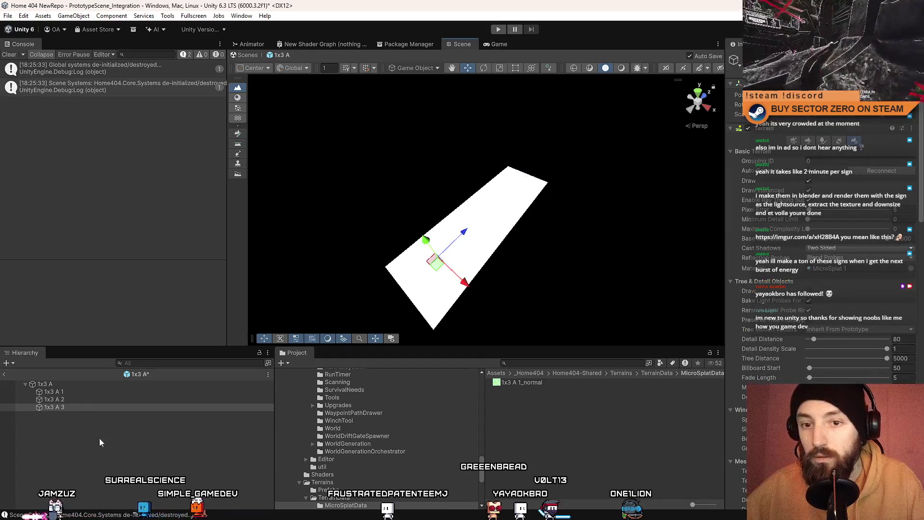
click(86, 397)
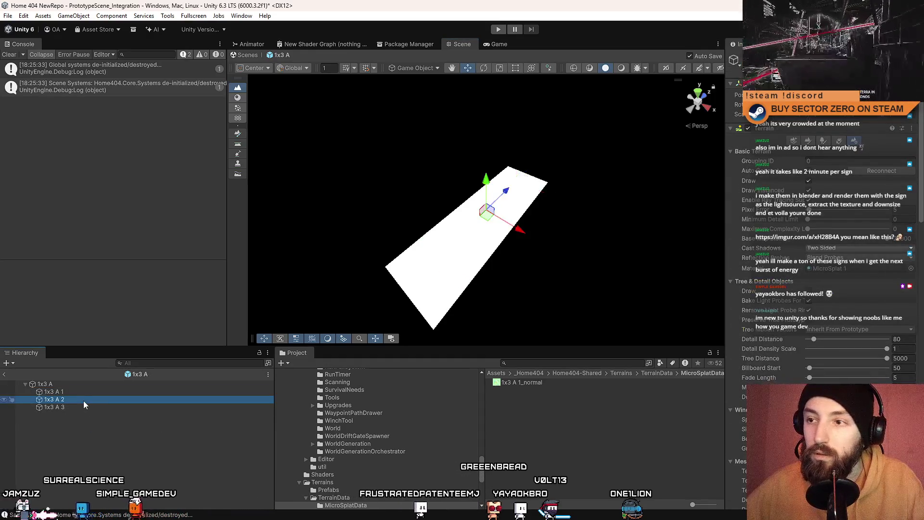
click(776, 222)
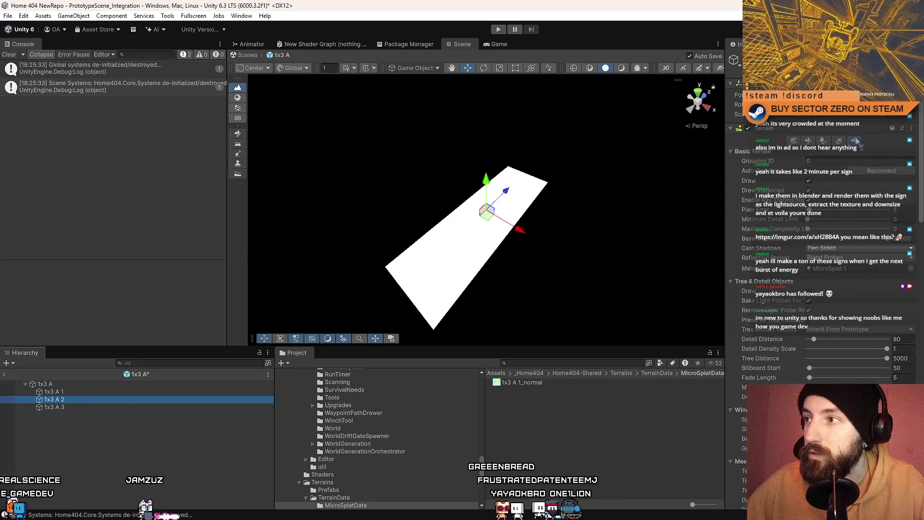
scroll(856, 154, down, 10)
click(54, 391)
click(54, 406)
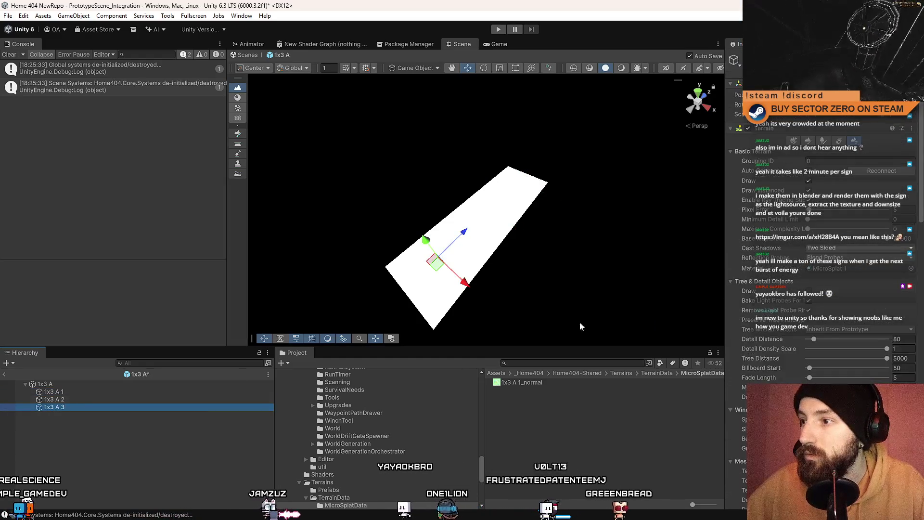
scroll(827, 289, down, 10)
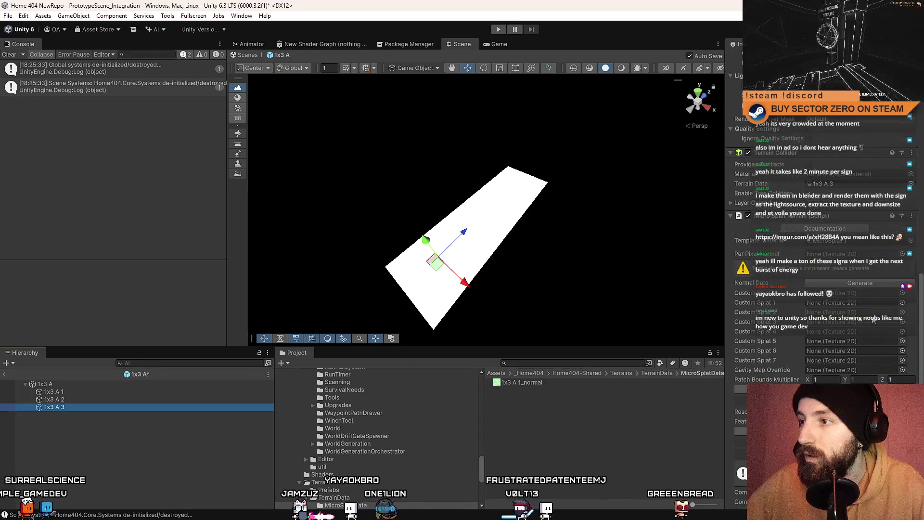
click(140, 399)
scroll(844, 346, down, 10)
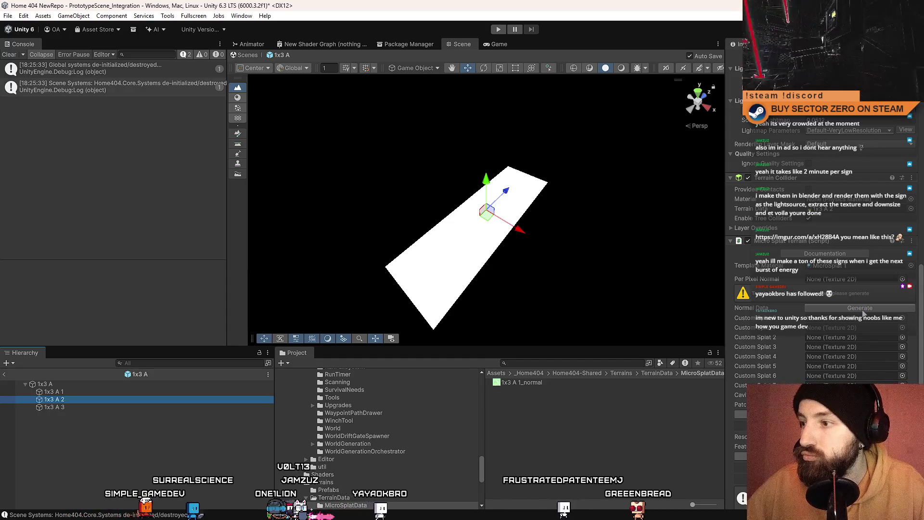
scroll(863, 319, down, 5)
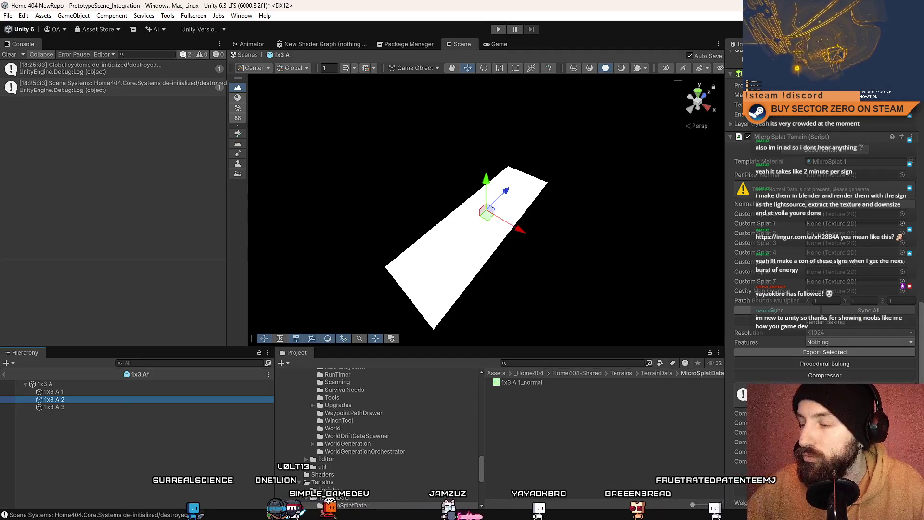
scroll(825, 250, down, 1)
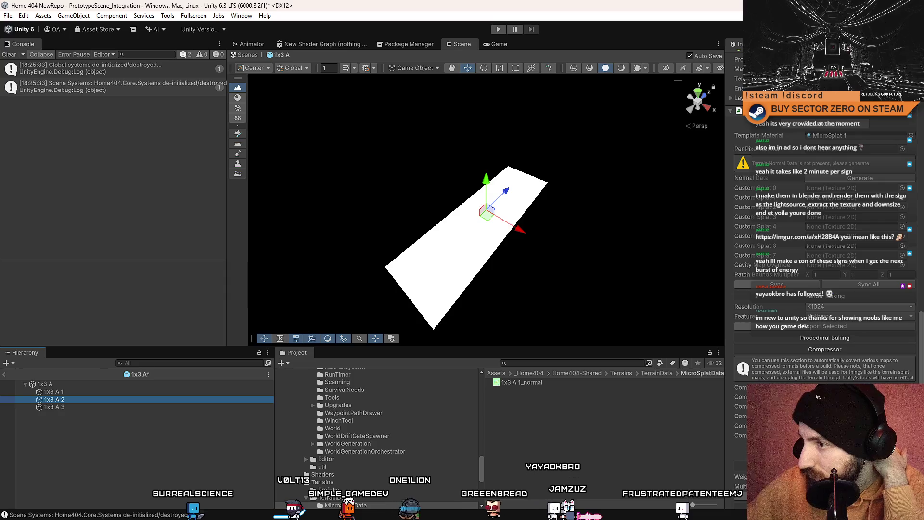
scroll(824, 251, up, 5)
scroll(825, 250, up, 12)
scroll(873, 343, up, 1)
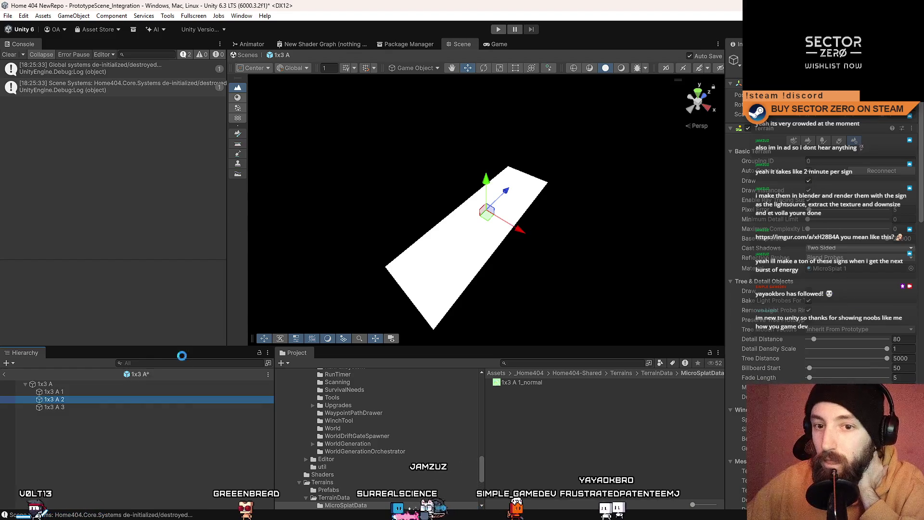
Step: Step the Hierarchy selection between 1x3 A 1, 1x3 A 2 and 1x3 A 3
key(Up)
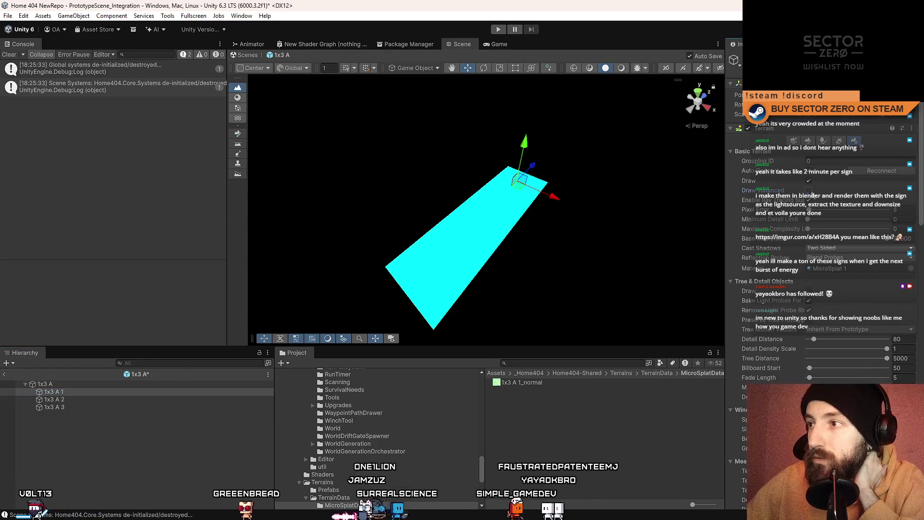
click(72, 399)
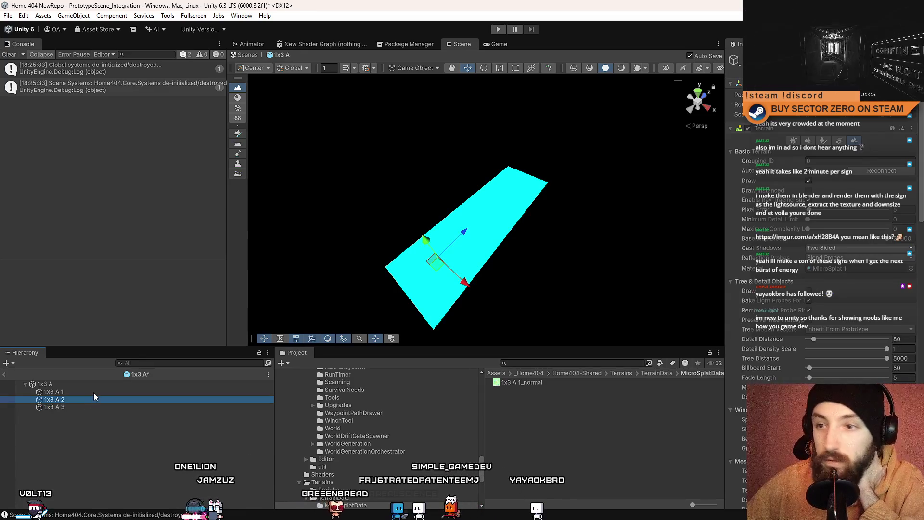
click(79, 407)
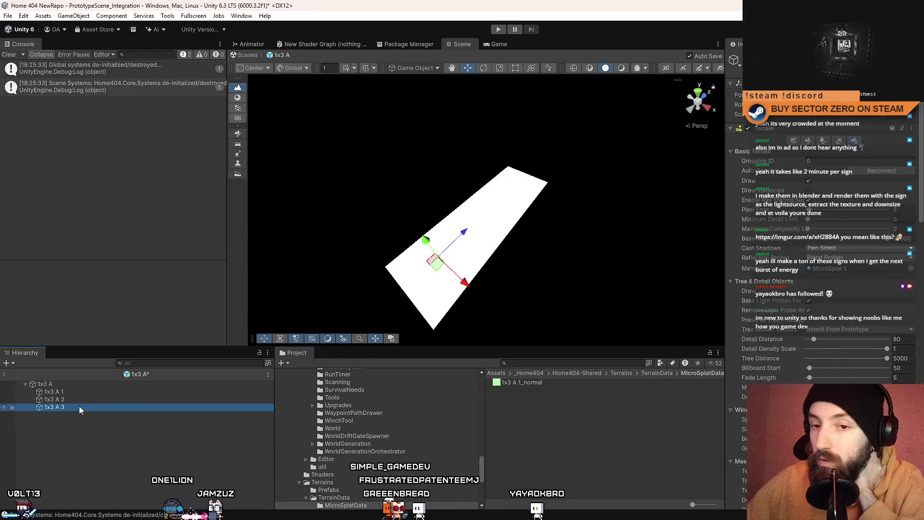
click(83, 398)
click(89, 391)
click(94, 384)
click(82, 389)
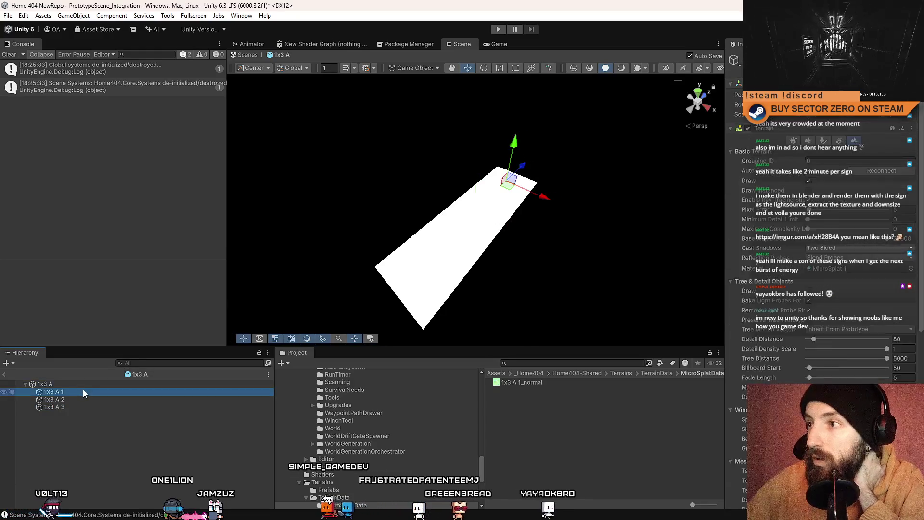
click(79, 398)
click(89, 405)
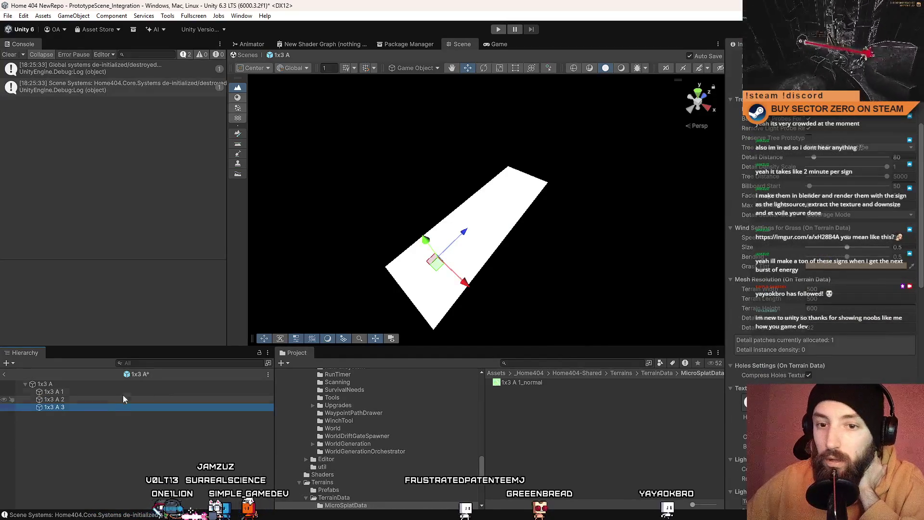
click(111, 392)
click(96, 398)
click(97, 391)
Step: Generate per-pixel normal data for terrain tile 1x3 A 2
scroll(762, 334, down, 10)
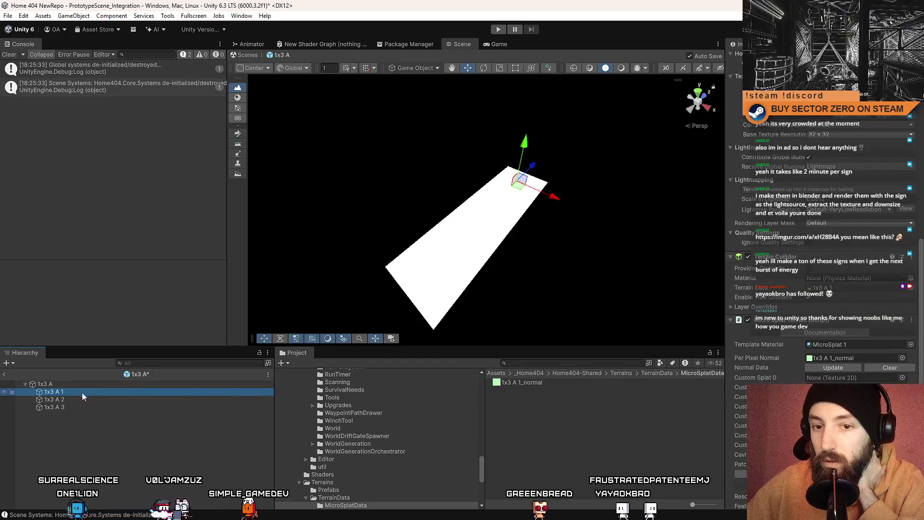
click(70, 399)
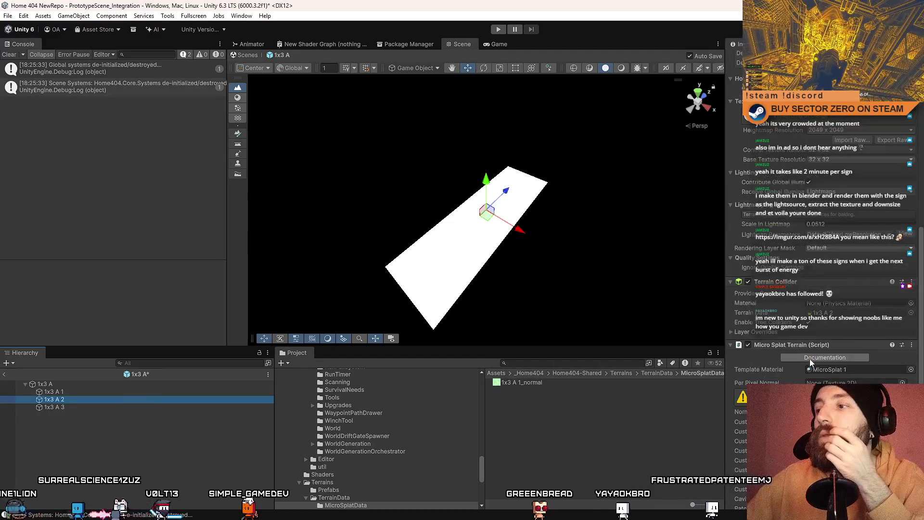
scroll(811, 362, down, 5)
click(860, 310)
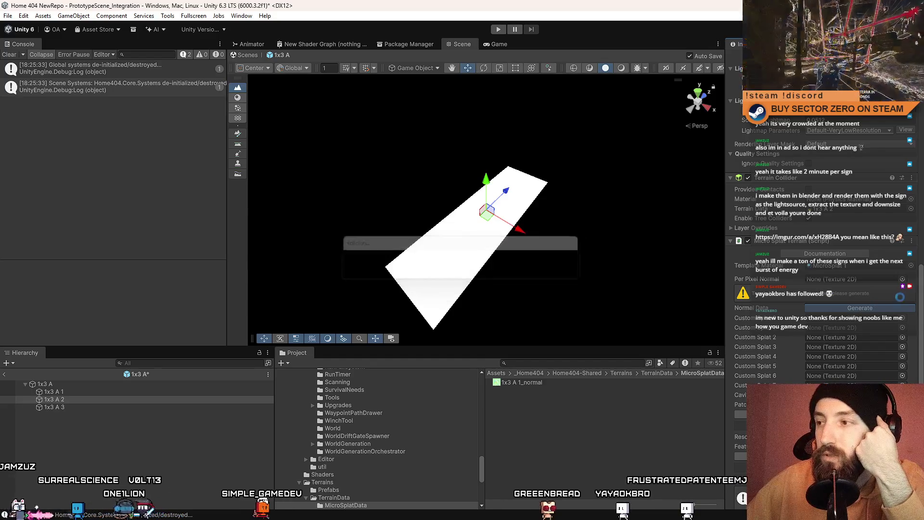
Step: Generate the 1x3 A 3 normal map and ping its Template Material in the project
click(90, 407)
scroll(866, 332, down, 15)
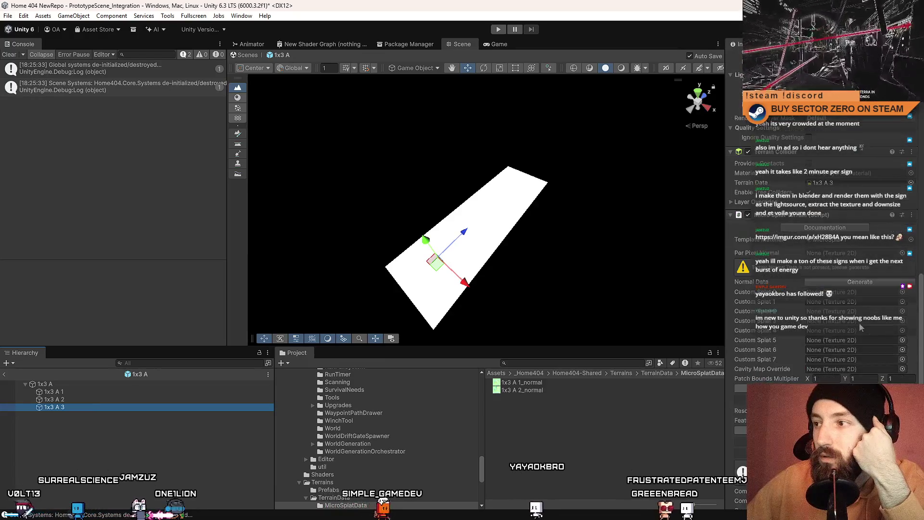
click(885, 282)
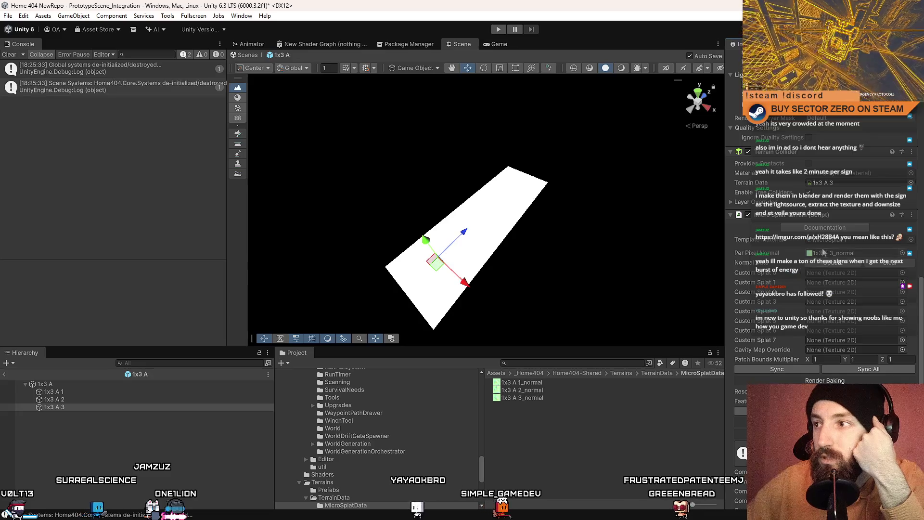
click(823, 239)
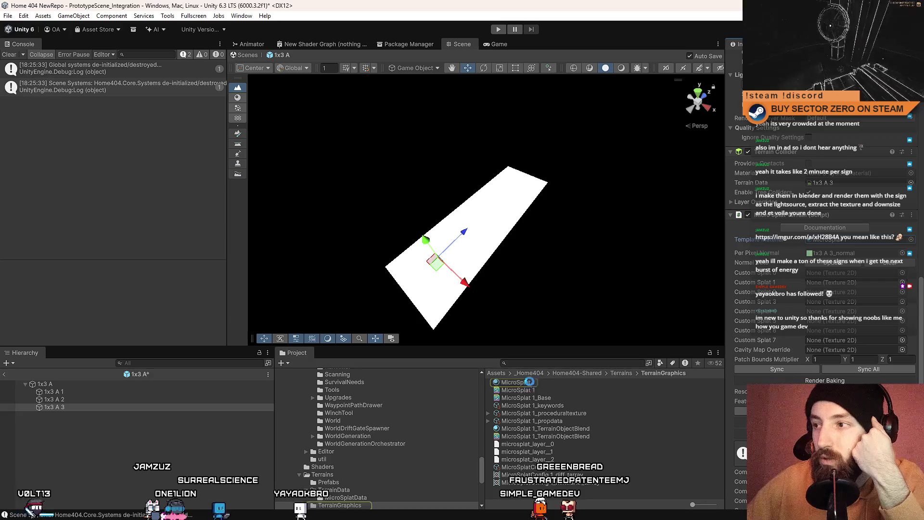
Step: Assign MicroSplat 1 as the terrain material and check the normal maps on 1x3 A 1 and 1x3 A 2
mouse_move(530, 382)
mouse_down()
mouse_move(608, 354)
mouse_move(87, 403)
mouse_move(846, 272)
mouse_up()
click(53, 391)
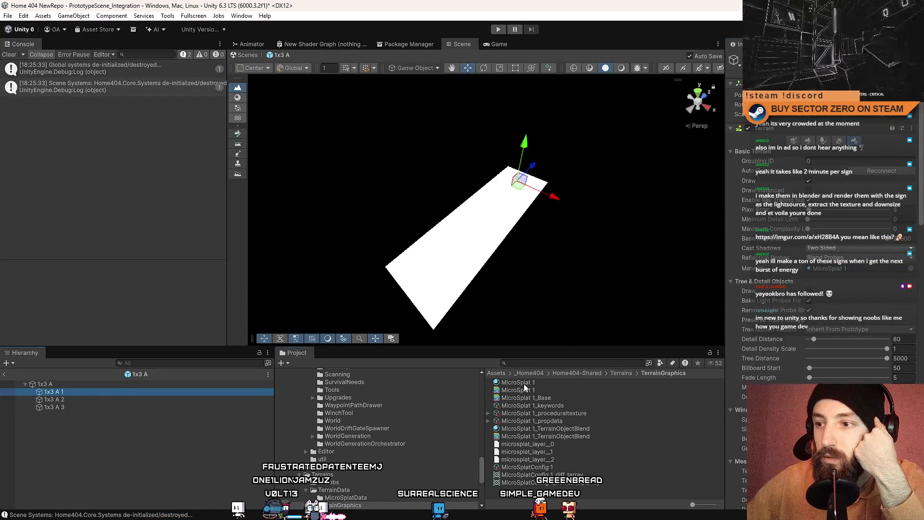
drag(921, 130, 921, 277)
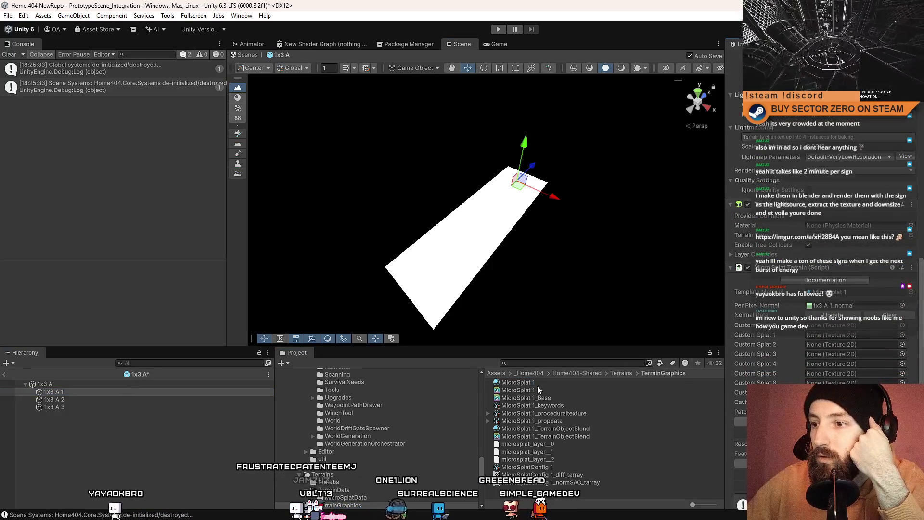
click(58, 399)
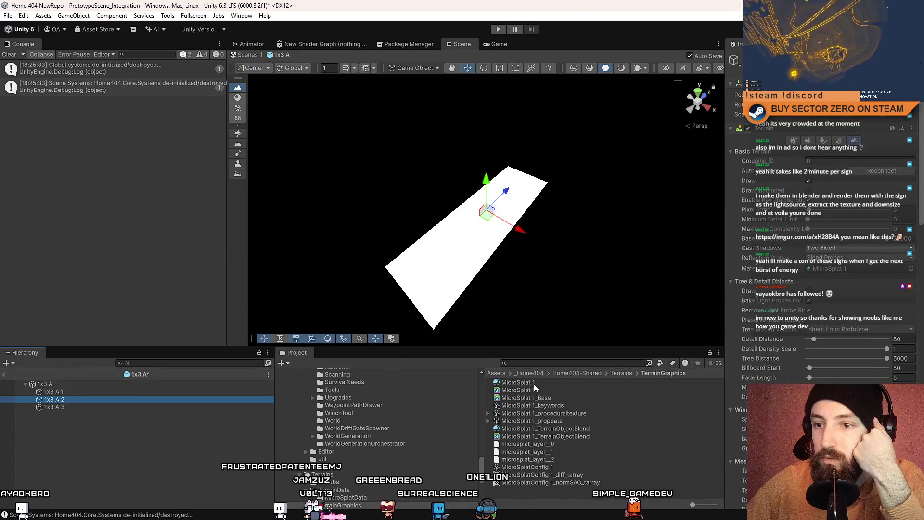
drag(921, 144, 922, 173)
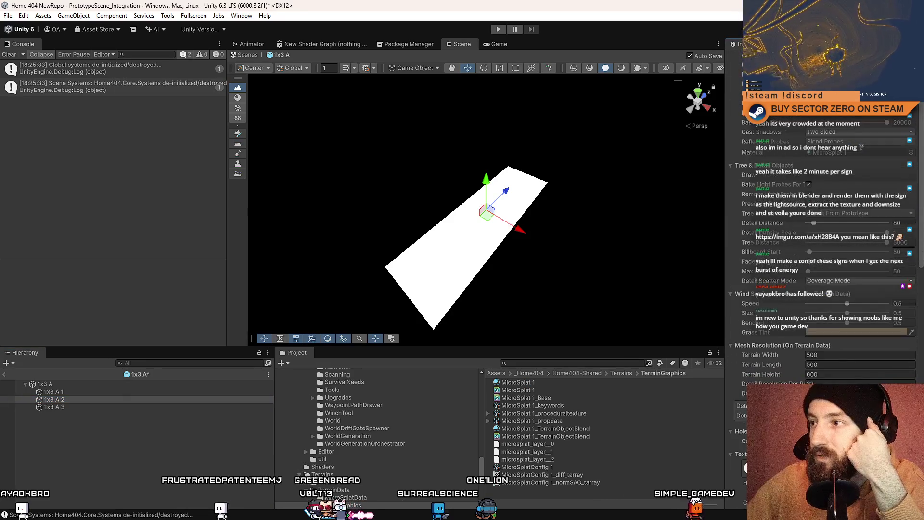
scroll(823, 241, up, 3)
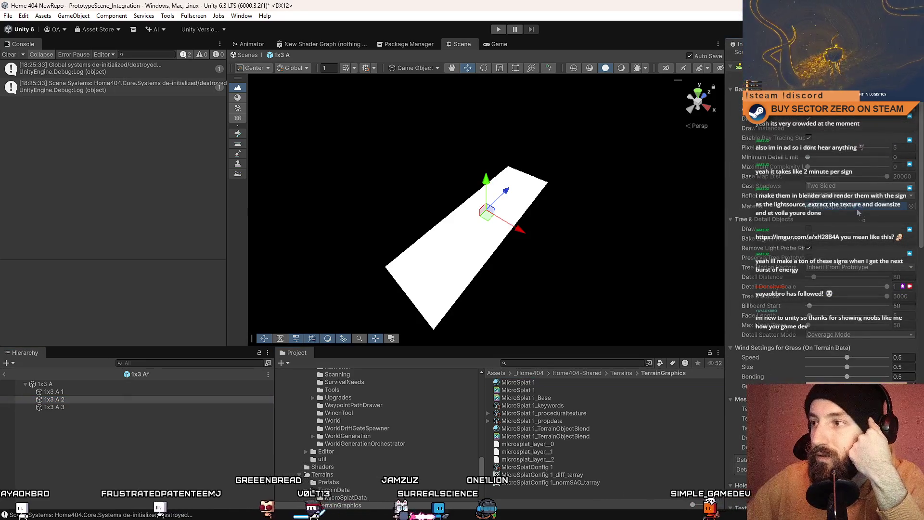
scroll(823, 241, down, 15)
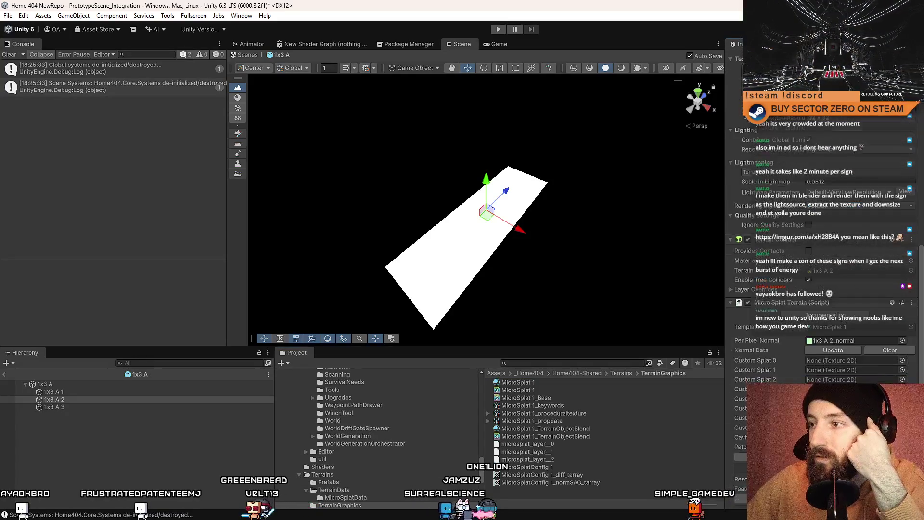
scroll(827, 260, down, 5)
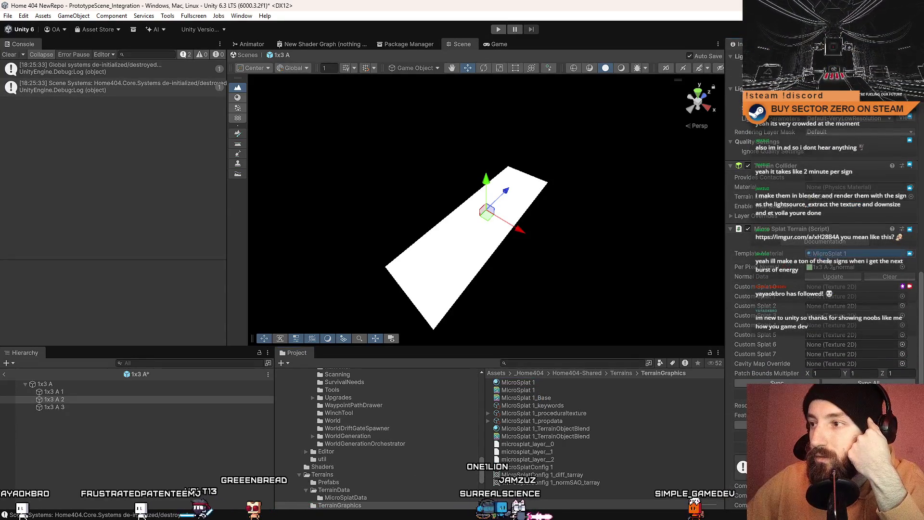
scroll(828, 261, down, 10)
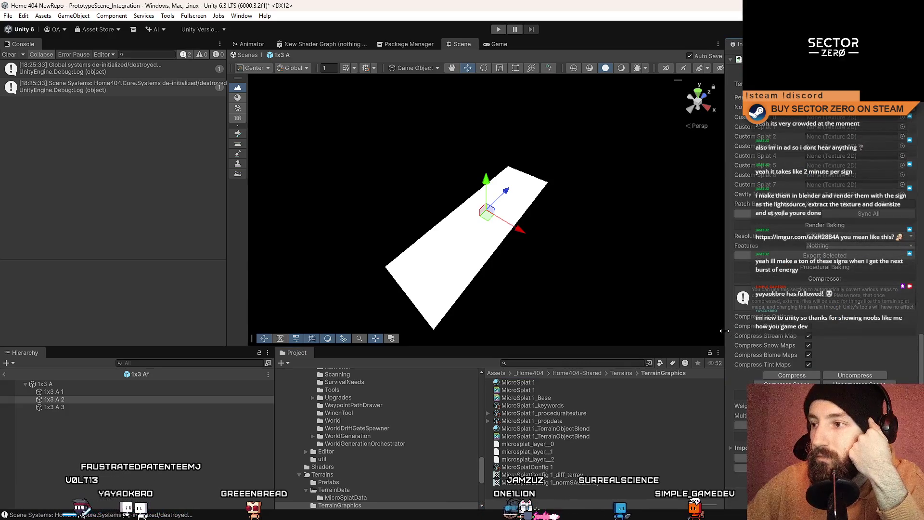
Step: Select and collapse the 1x3 A root object, then clear the Console
click(122, 429)
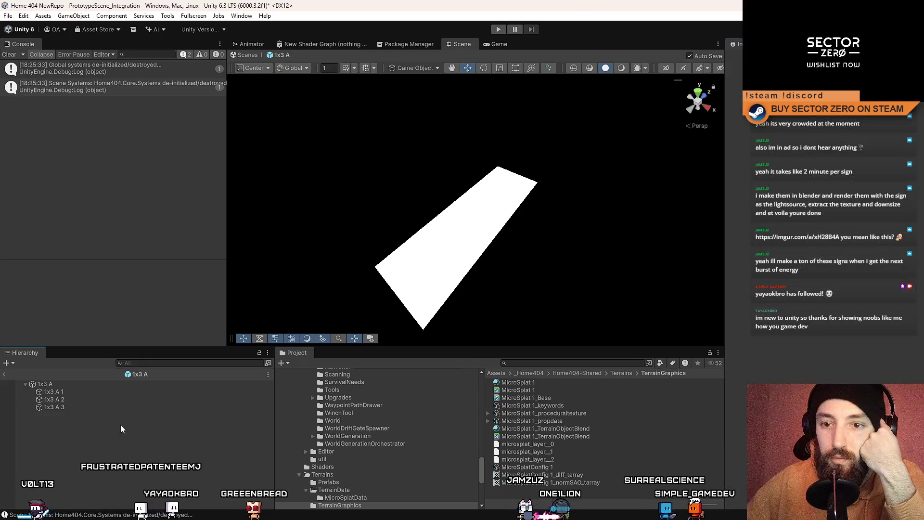
click(87, 384)
click(25, 384)
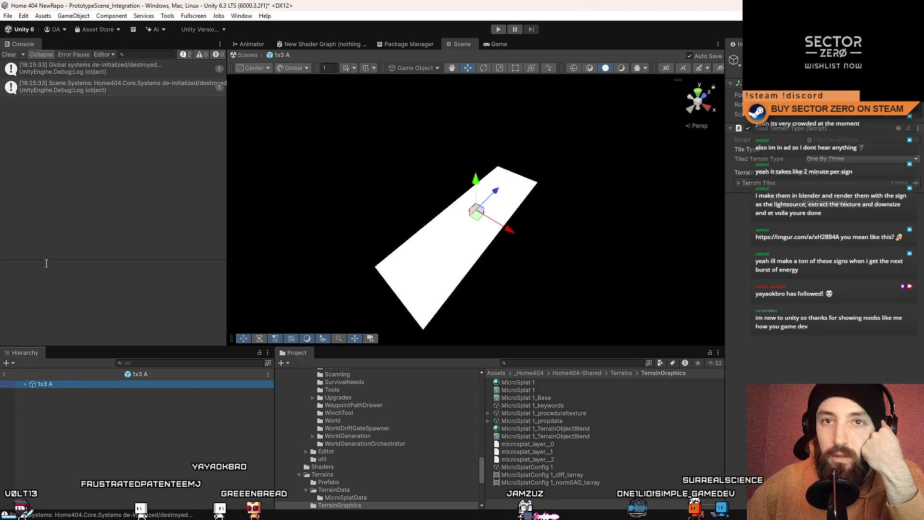
click(9, 55)
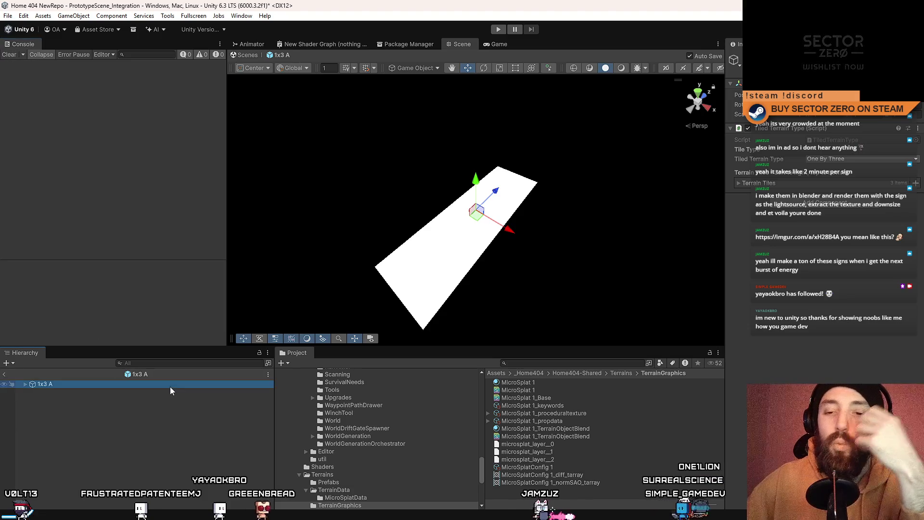
Step: Enter Play mode, exit prefab editing when warned, free the cursor and return to Scene view
click(500, 30)
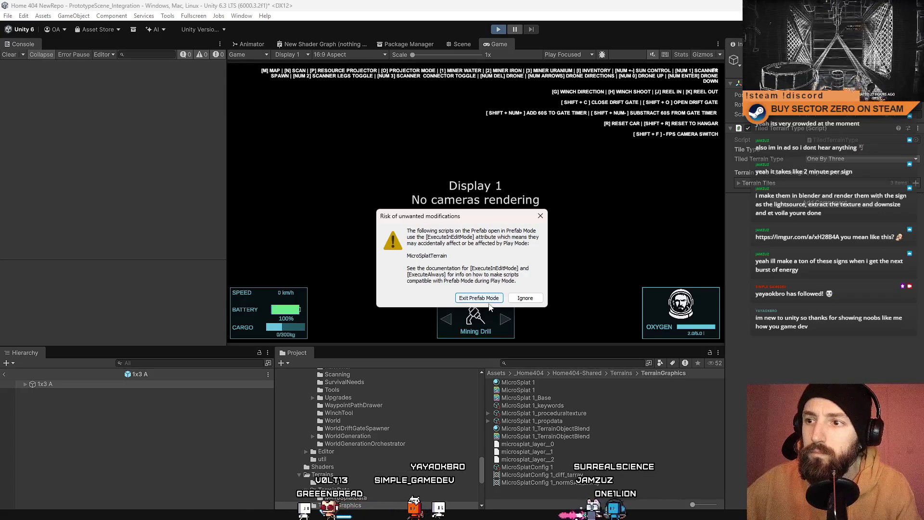
click(489, 298)
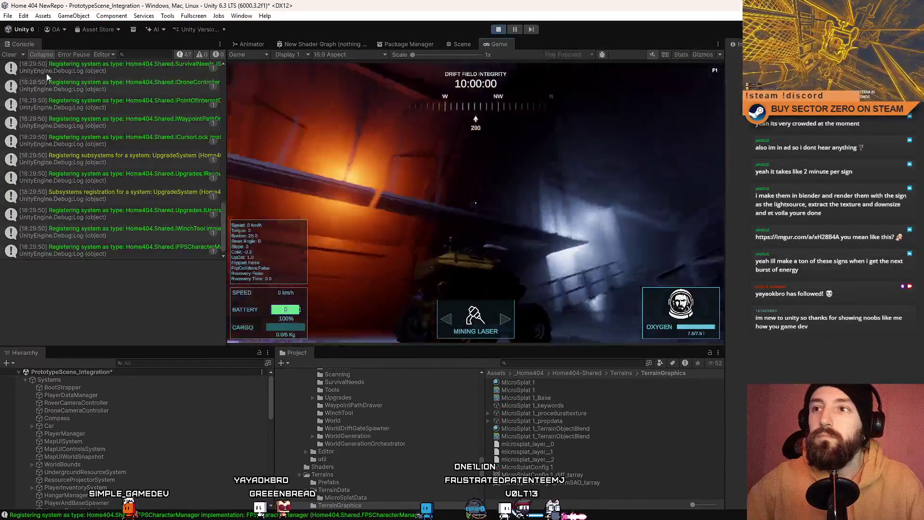
key(Escape)
click(462, 44)
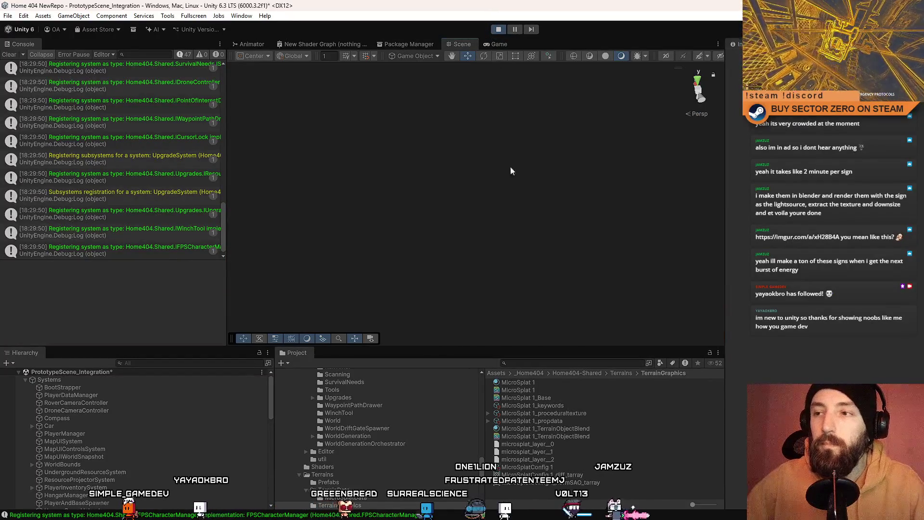
Step: Frame the 1x3 A 1 tile and fly the scene camera close to the rocky dune
right_click(562, 145)
drag(561, 144, 457, 199)
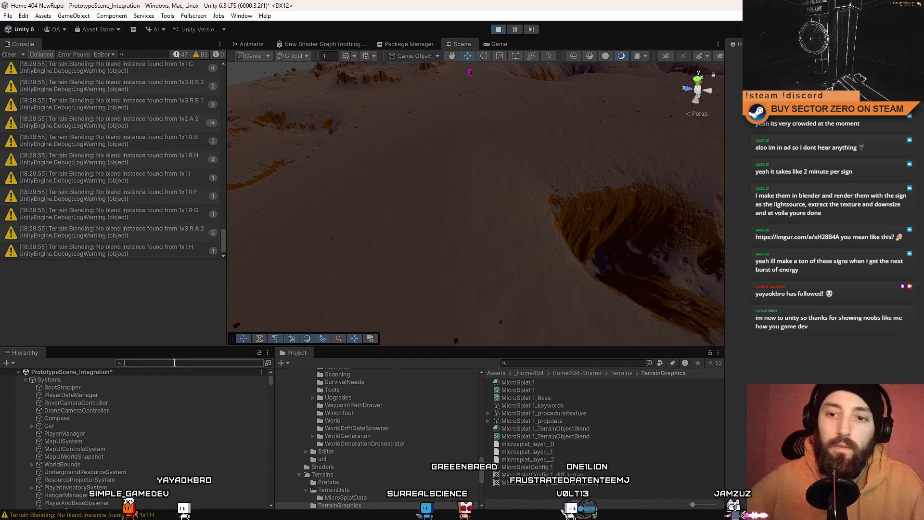
text(13)
click(101, 379)
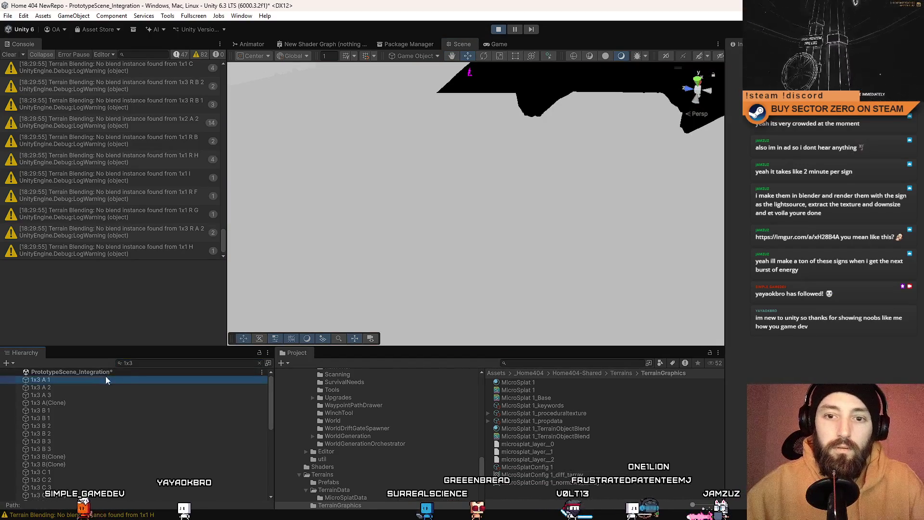
click(259, 363)
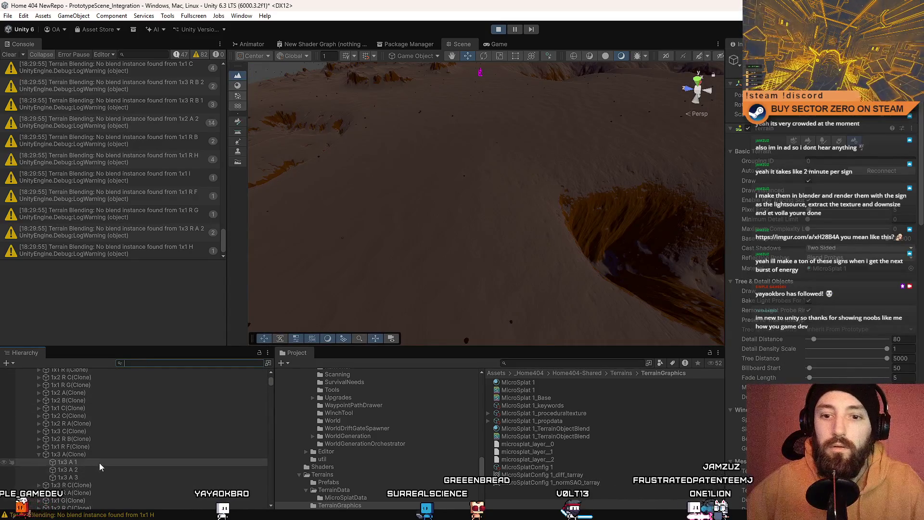
double_click(96, 464)
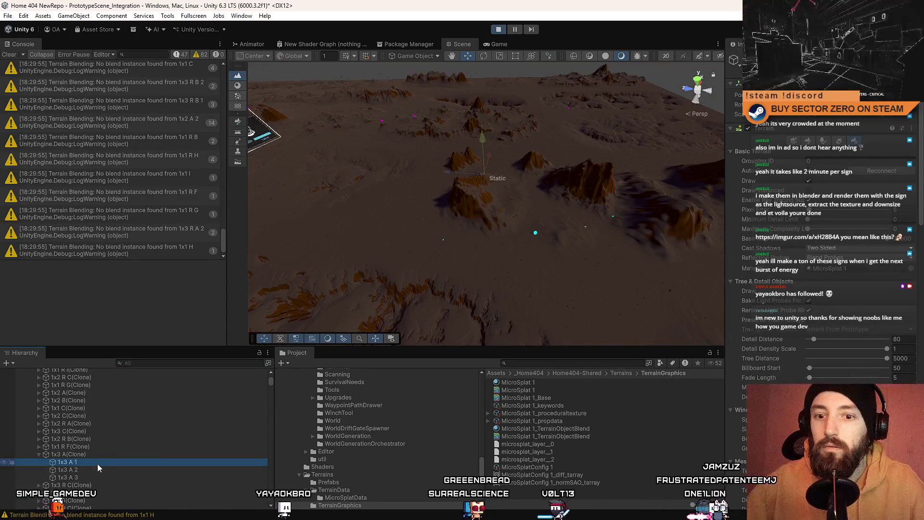
mouse_move(672, 163)
mouse_down()
mouse_move(576, 150)
mouse_move(596, 233)
mouse_move(666, 200)
mouse_move(619, 190)
mouse_move(593, 156)
mouse_move(571, 167)
mouse_move(580, 165)
mouse_up()
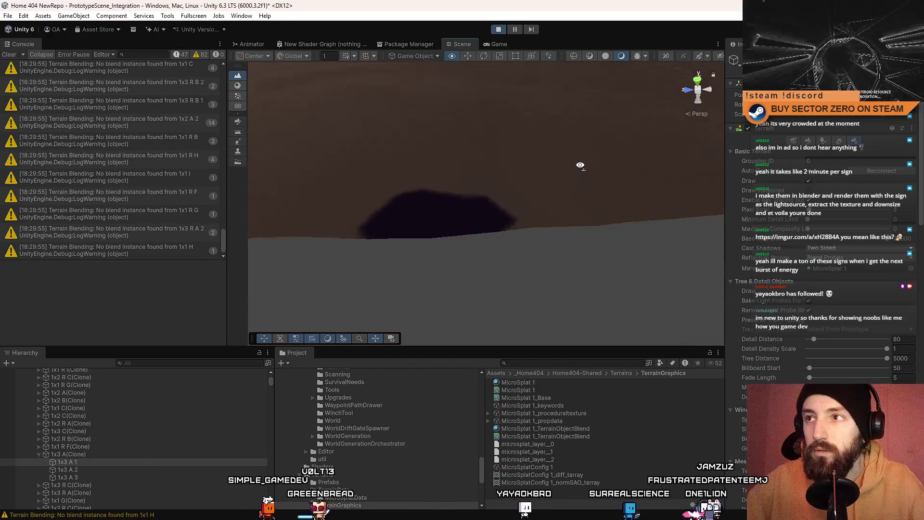
key(f)
scroll(656, 145, down, 3)
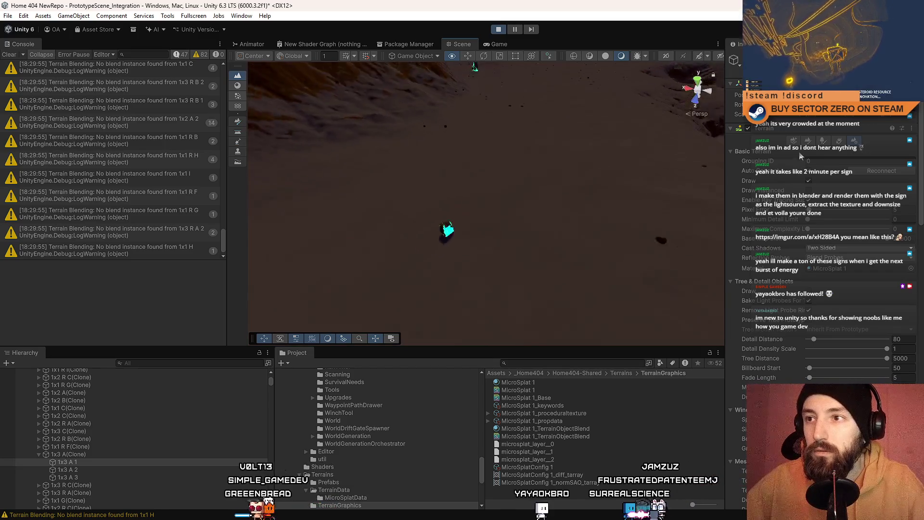
mouse_move(576, 222)
mouse_down()
mouse_move(571, 202)
mouse_move(623, 187)
mouse_move(624, 196)
mouse_move(594, 161)
mouse_move(557, 169)
mouse_move(558, 152)
mouse_move(549, 153)
mouse_move(487, 188)
mouse_move(637, 194)
mouse_move(633, 175)
mouse_move(661, 104)
mouse_move(729, 16)
mouse_move(654, 72)
mouse_move(233, 36)
mouse_up()
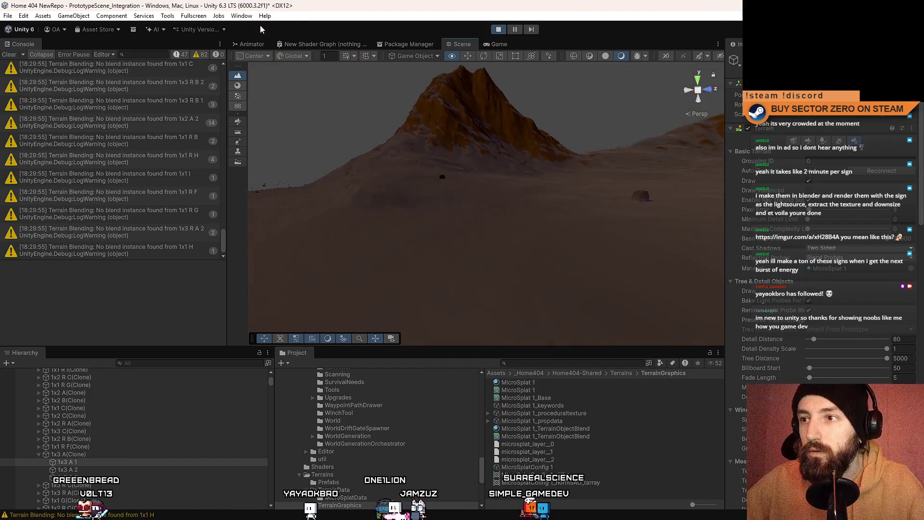
mouse_move(307, 40)
mouse_down()
mouse_move(245, 104)
mouse_move(539, 90)
mouse_move(472, 116)
mouse_move(305, 239)
mouse_move(313, 174)
mouse_move(309, 200)
mouse_move(367, 178)
mouse_move(492, 177)
mouse_move(335, 195)
mouse_move(423, 288)
mouse_move(398, 241)
mouse_up()
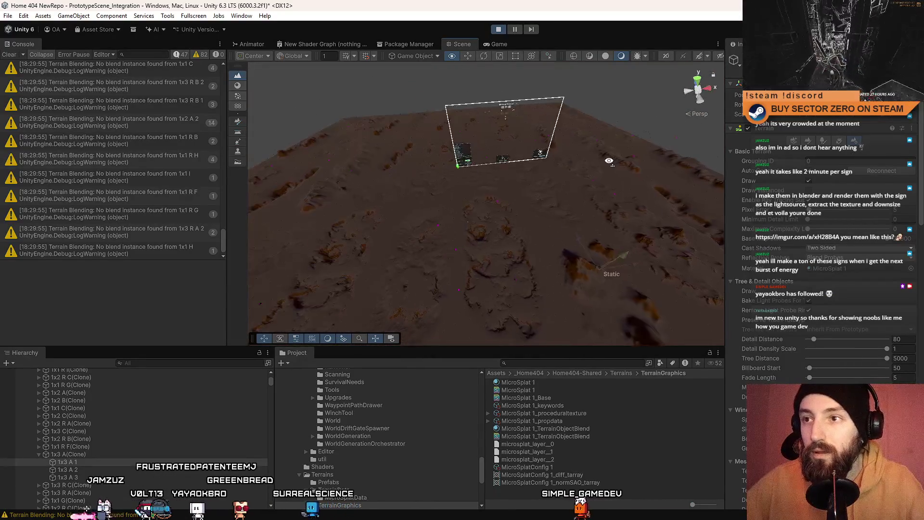
key(w)
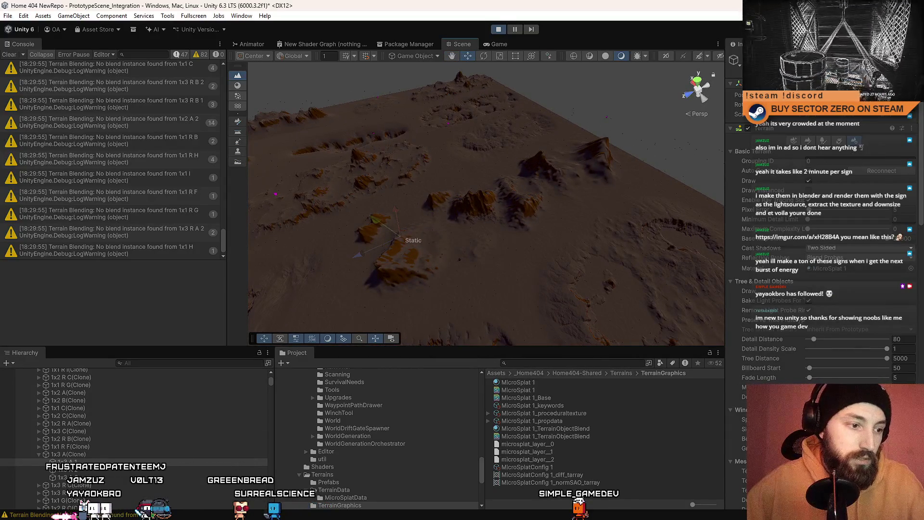
Step: Snip a screenshot of the rocky terrain, then stop and restart Play mode
key(super+shift+s)
click(19, 70)
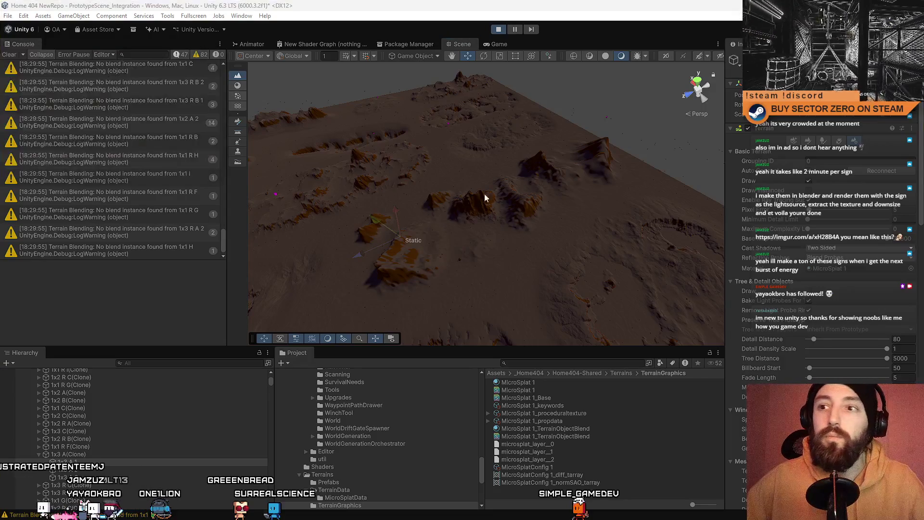
mouse_move(316, 104)
mouse_down()
mouse_move(672, 286)
mouse_move(649, 306)
mouse_up()
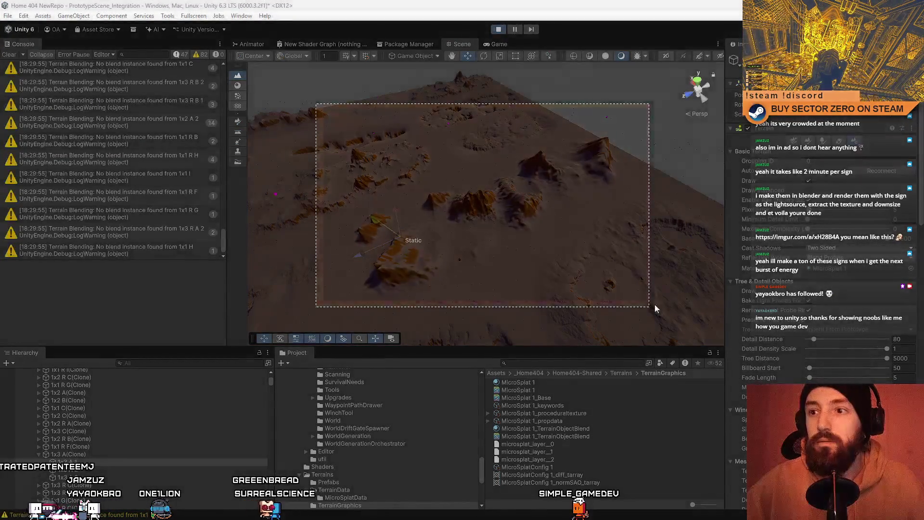
click(484, 38)
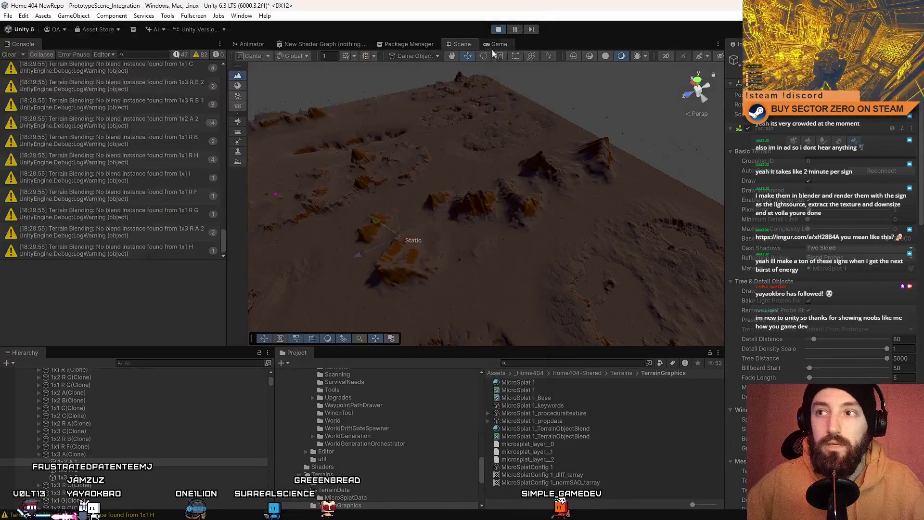
click(499, 31)
click(499, 30)
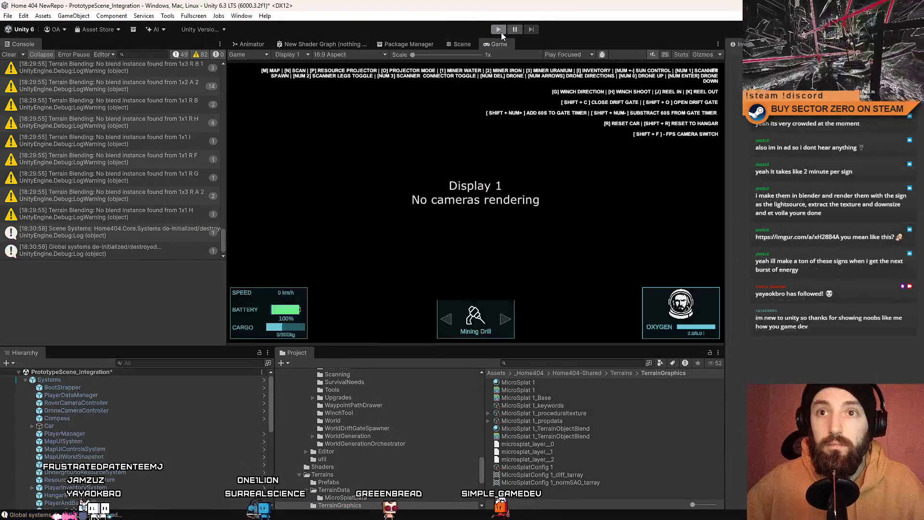